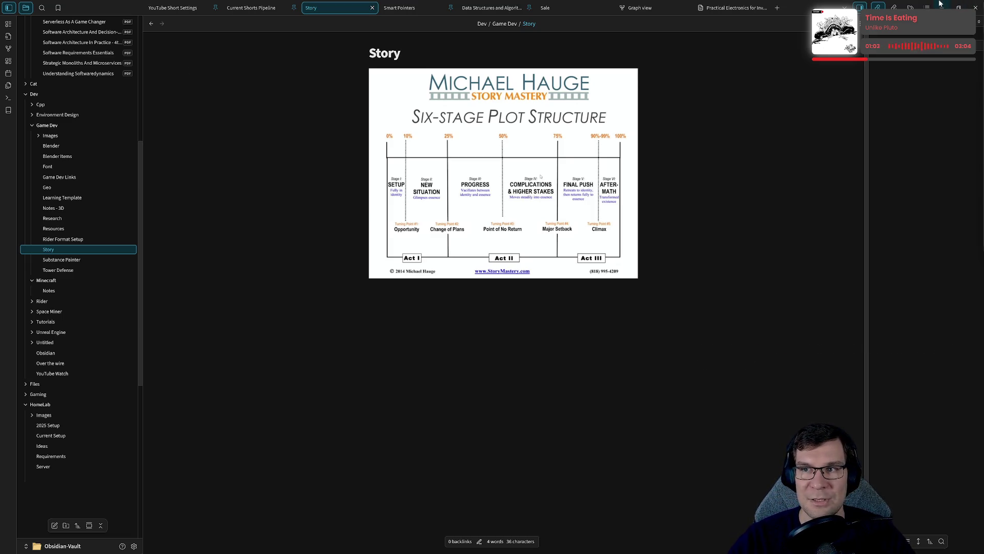
- Close the Obsidian Story note and switch to the Unreal editor showing BP_EnemyManager's event graph
left_click(975, 5)
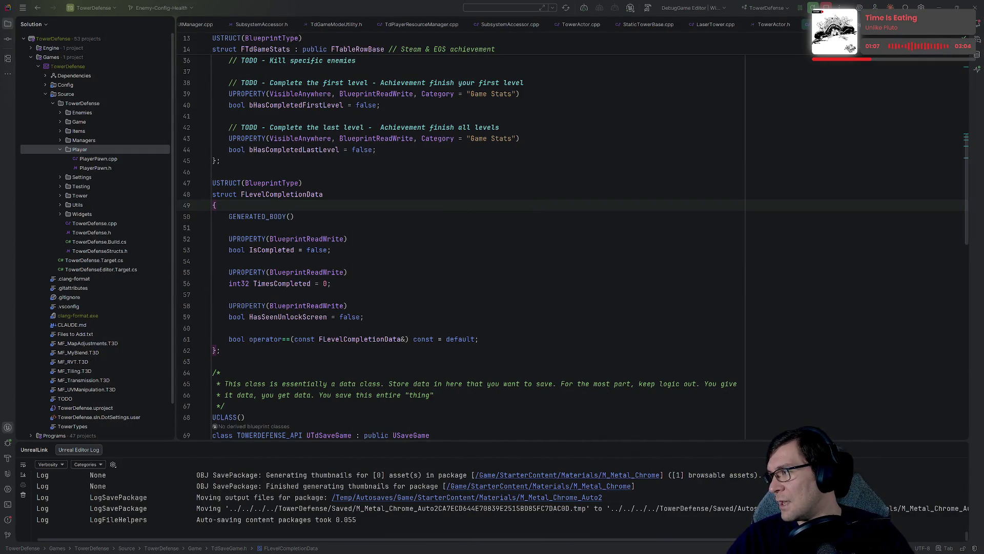
key("alt+Tab")
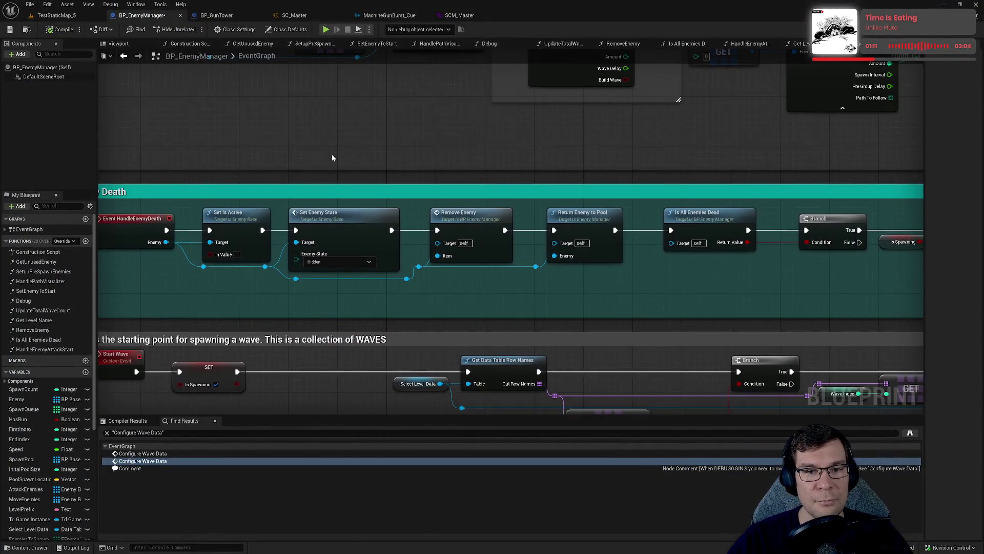
mouse_move(331, 156)
left_mouse_down()
mouse_move(333, 187)
mouse_move(362, 137)
left_mouse_up()
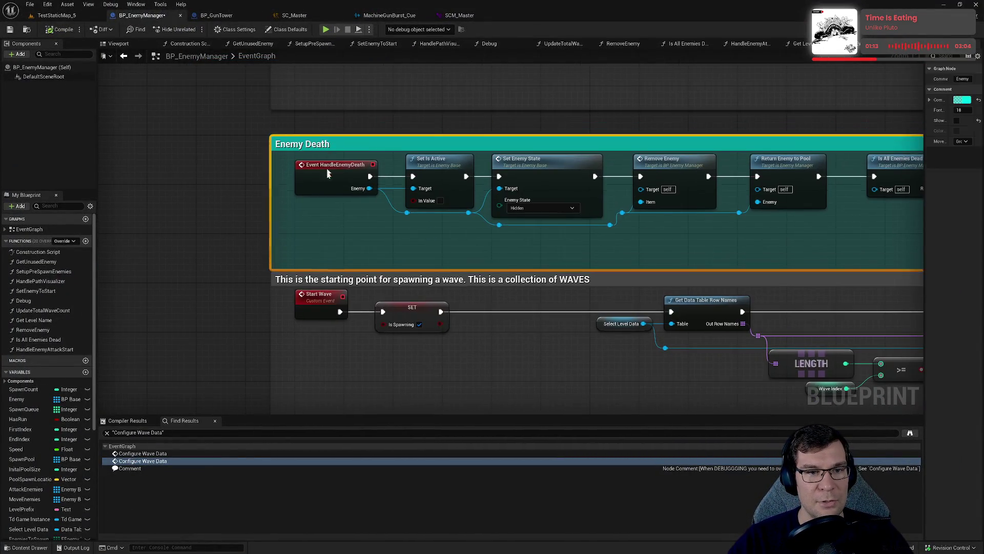
left_click_drag(255, 293, 295, 205)
left_click_drag(331, 270, 353, 241)
mouse_move(374, 295)
left_mouse_down()
mouse_move(279, 264)
mouse_move(405, 228)
mouse_move(390, 325)
mouse_move(380, 207)
left_mouse_up()
left_click(372, 192)
left_click(274, 192)
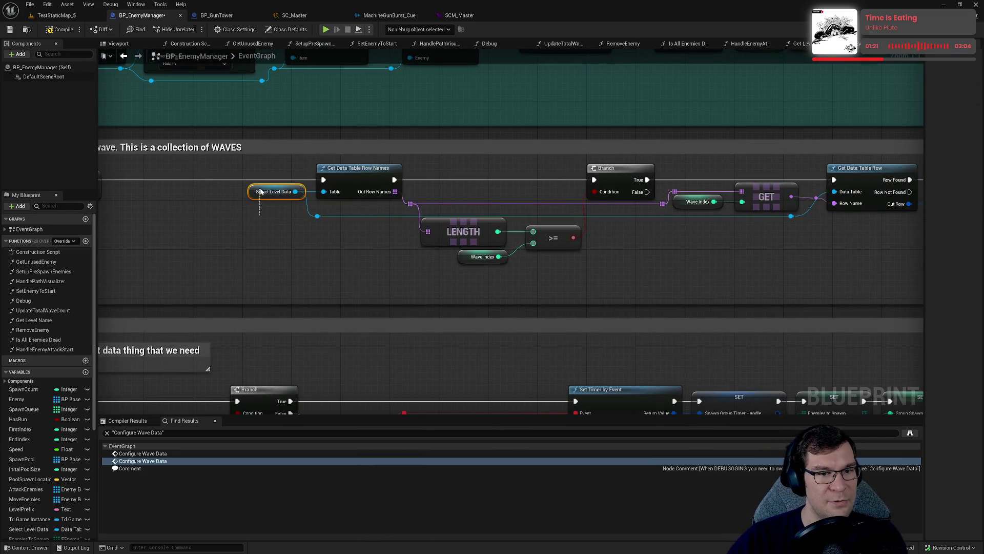
left_click(272, 194)
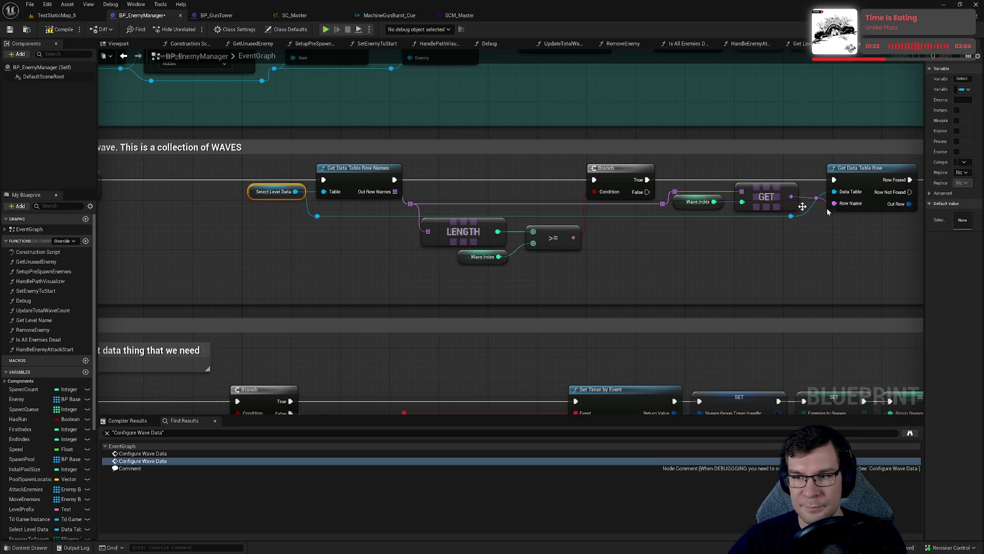
left_click_drag(801, 242, 822, 242)
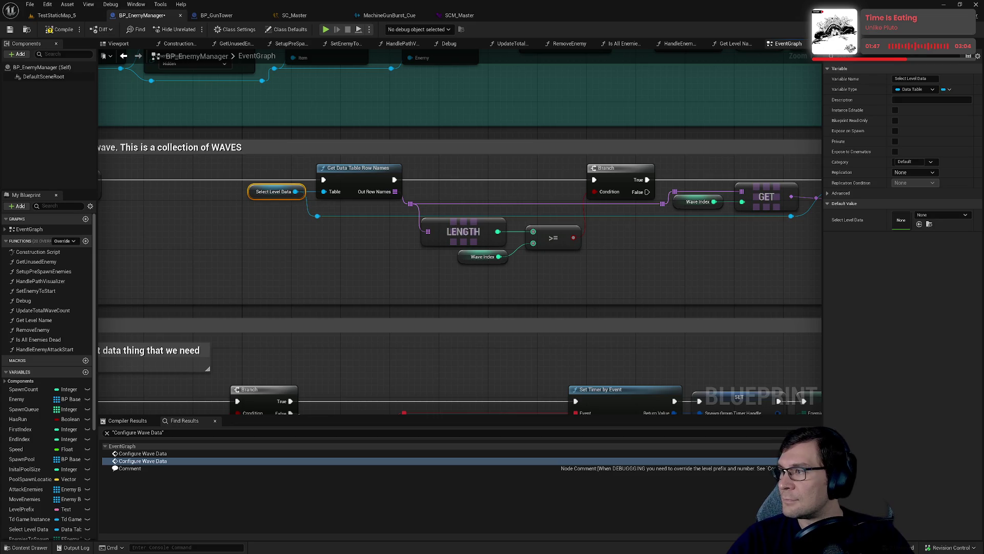
left_click_drag(653, 231, 595, 273)
left_click(671, 231)
left_click(627, 227, "ctrl")
left_click(682, 262)
mouse_move(679, 263)
left_mouse_down()
mouse_move(249, 290)
mouse_move(320, 313)
mouse_move(964, 259)
left_mouse_up()
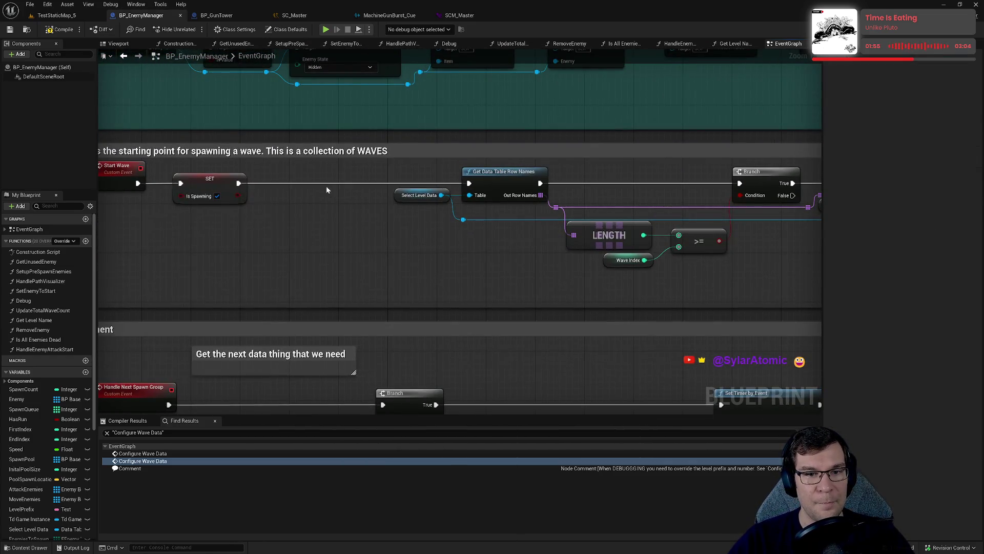
mouse_move(383, 178)
left_mouse_down()
mouse_move(513, 240)
mouse_move(339, 261)
left_mouse_up()
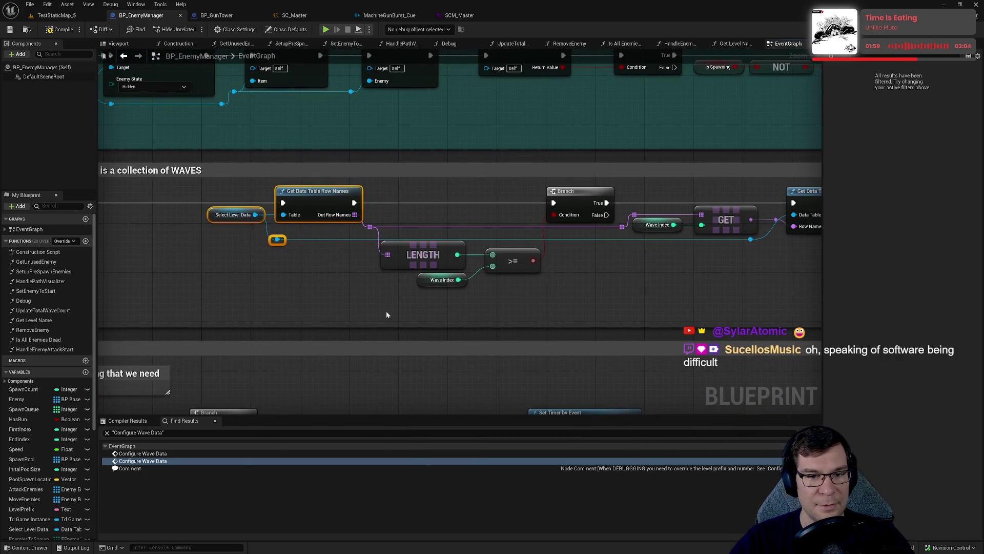
mouse_move(411, 305)
left_mouse_down()
mouse_move(479, 238)
mouse_move(615, 186)
mouse_move(539, 189)
left_mouse_up()
left_click(562, 191)
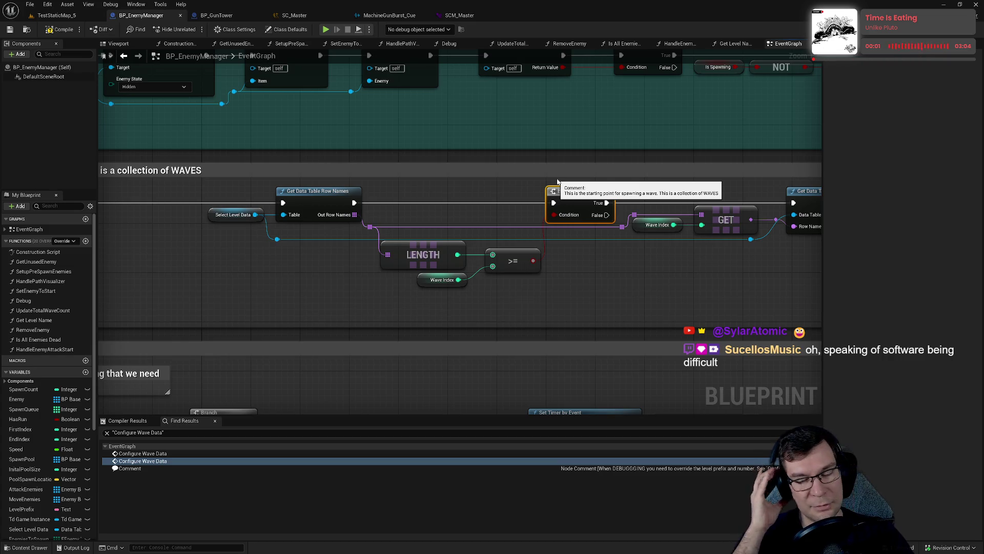
mouse_move(556, 189)
left_mouse_down()
mouse_move(820, 218)
mouse_move(853, 88)
left_mouse_up()
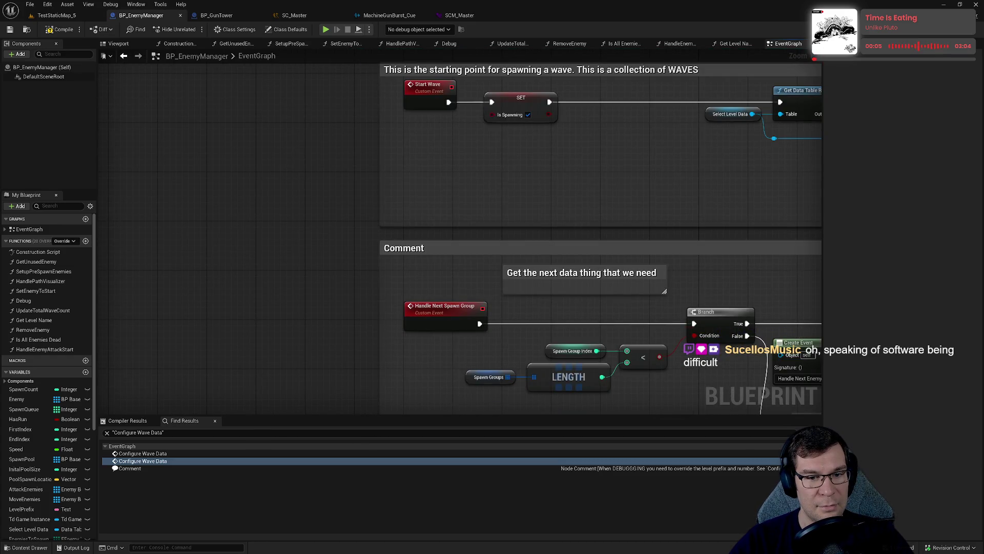
left_click(112, 459)
mouse_move(584, 260)
left_mouse_down()
mouse_move(595, 194)
mouse_move(439, 303)
mouse_move(469, 297)
left_mouse_up()
left_click_drag(532, 324, 529, 284)
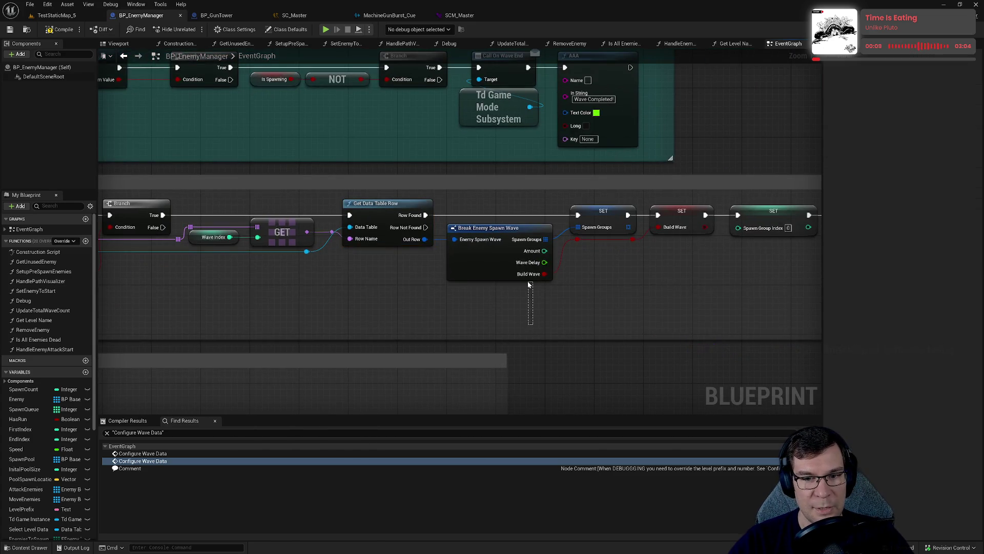
left_click_drag(520, 229, 520, 230)
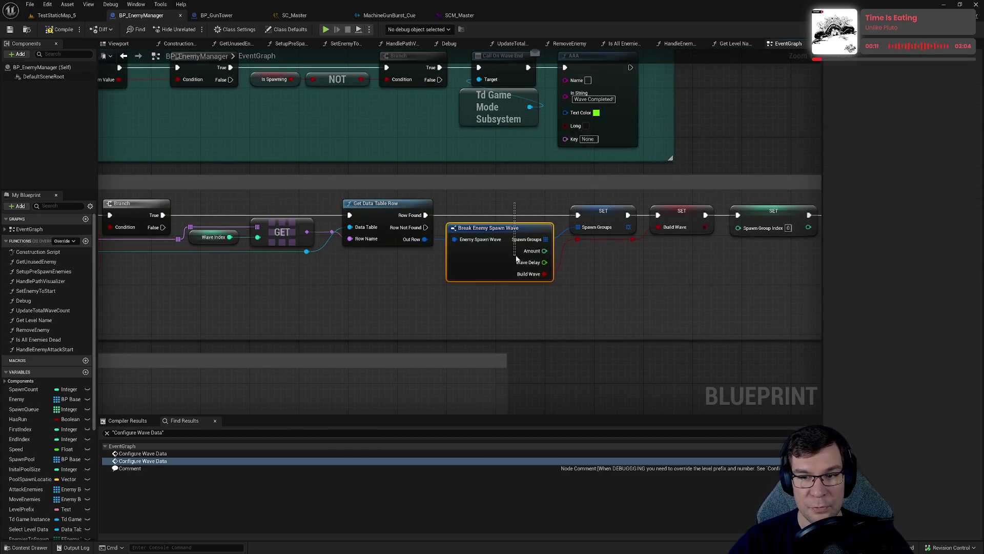
left_click_drag(596, 199, 600, 234)
mouse_move(678, 199)
left_mouse_down()
mouse_move(464, 204)
mouse_move(489, 299)
mouse_move(546, 240)
mouse_move(549, 219)
left_mouse_up()
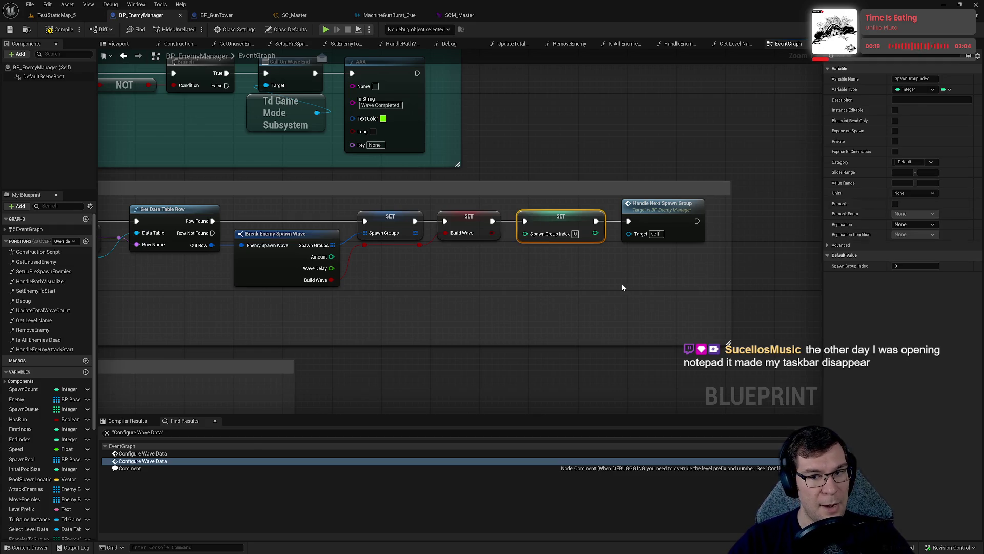
double_click(666, 204)
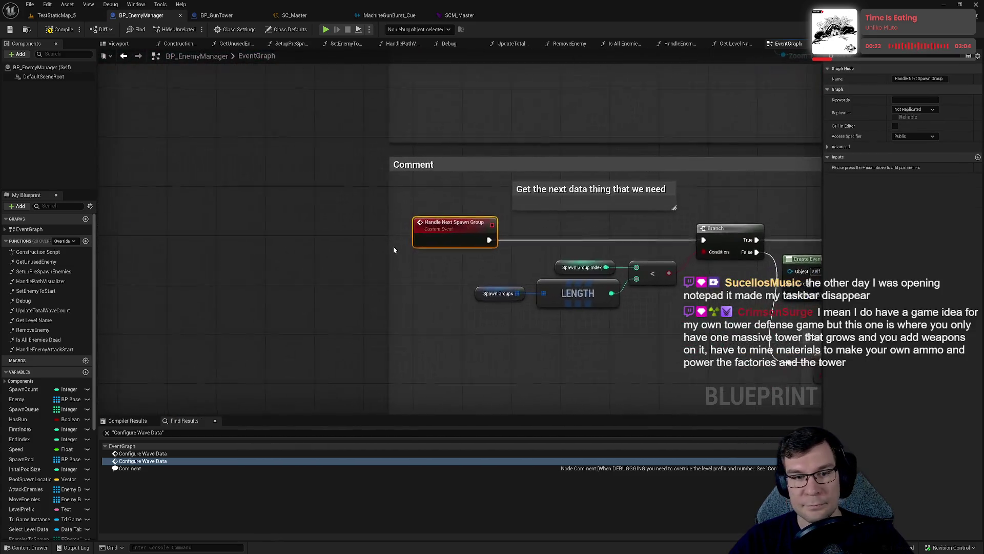
left_click_drag(444, 267, 454, 193)
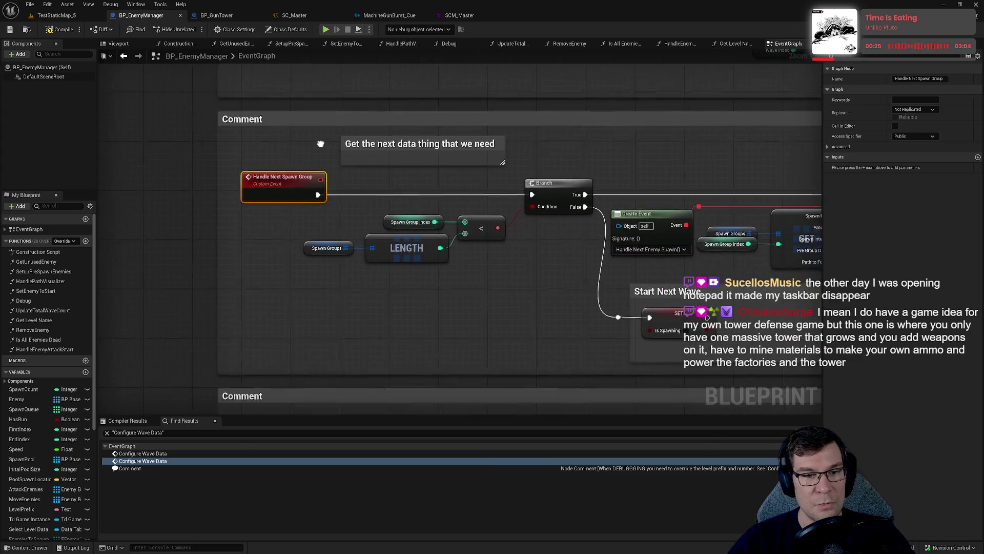
mouse_move(301, 292)
left_mouse_down()
mouse_move(493, 196)
mouse_move(484, 271)
left_mouse_up()
left_click(355, 202)
left_click(383, 251)
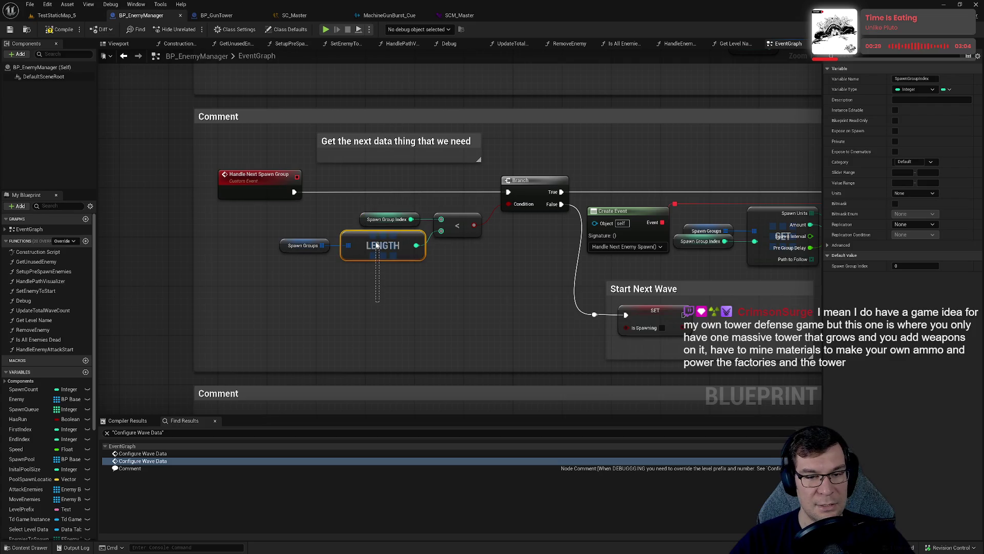
mouse_move(501, 272)
left_mouse_down()
mouse_move(334, 283)
mouse_move(361, 289)
left_mouse_up()
left_click(421, 209)
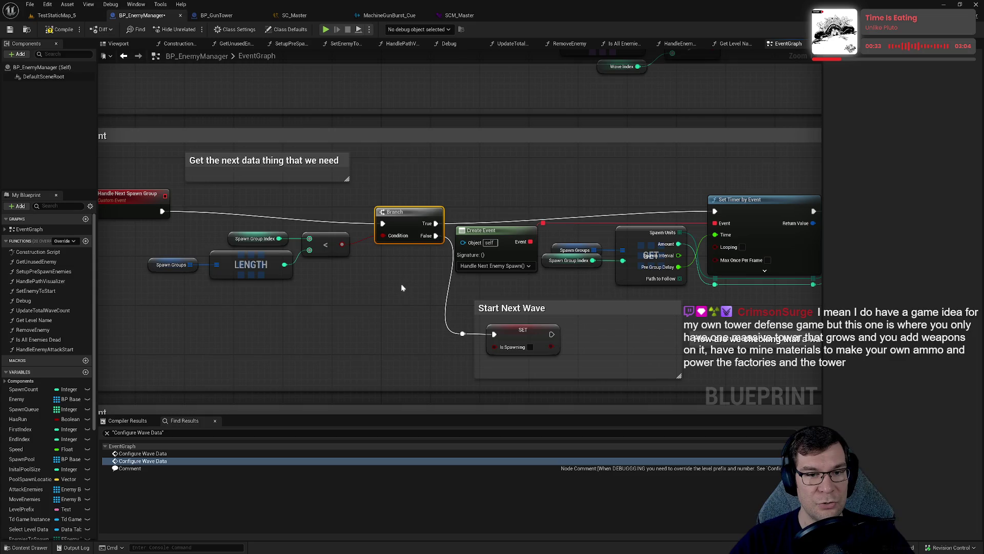
left_click_drag(421, 210, 415, 197)
mouse_move(396, 343)
left_mouse_down()
mouse_move(407, 354)
mouse_move(557, 353)
mouse_move(570, 314)
mouse_move(545, 304)
left_mouse_up()
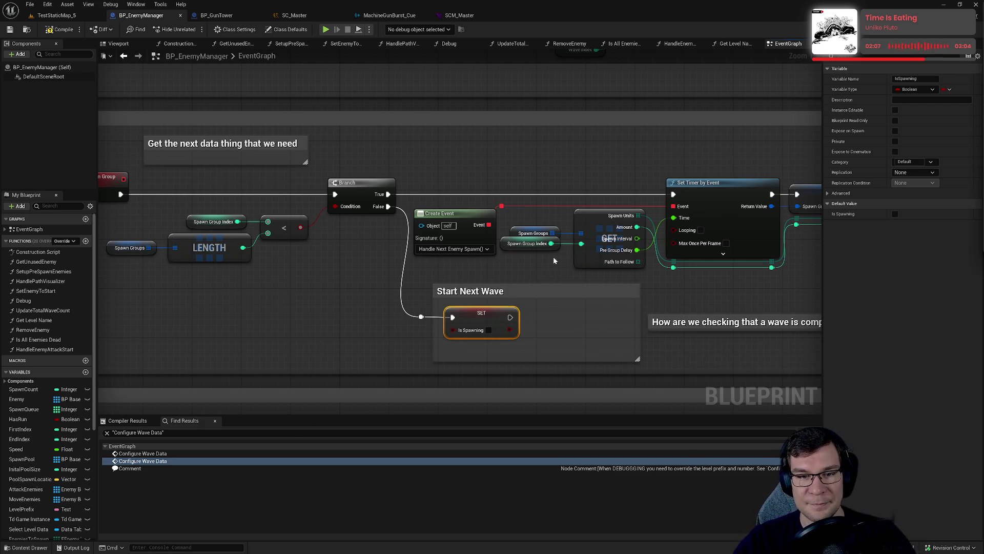
mouse_move(555, 264)
left_mouse_down()
mouse_move(445, 215)
mouse_move(423, 223)
mouse_move(535, 221)
left_mouse_up()
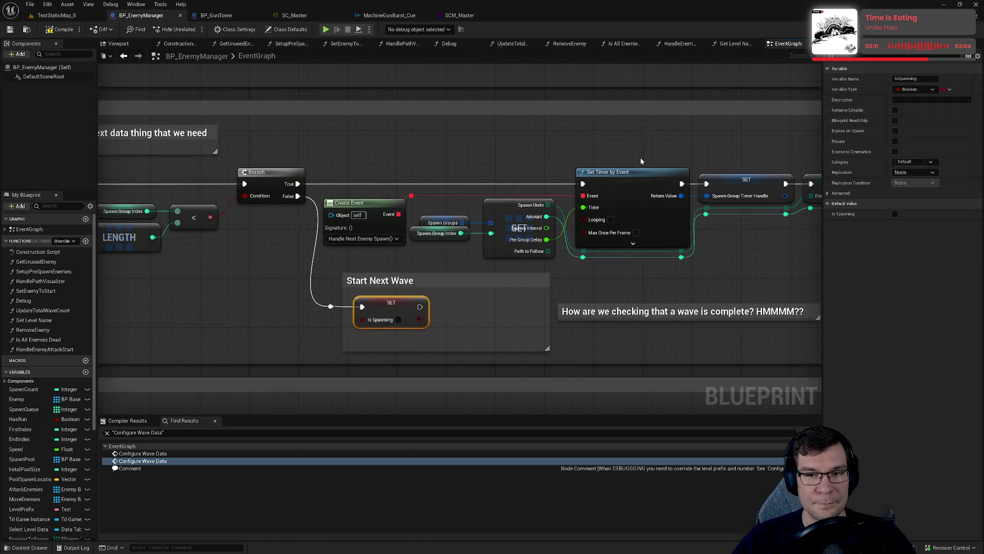
- Comment the spawning nodes: 'This is the actual code that handles spawning, the timer for when to spawn each enemy is here'
left_click_drag(639, 148, 628, 265)
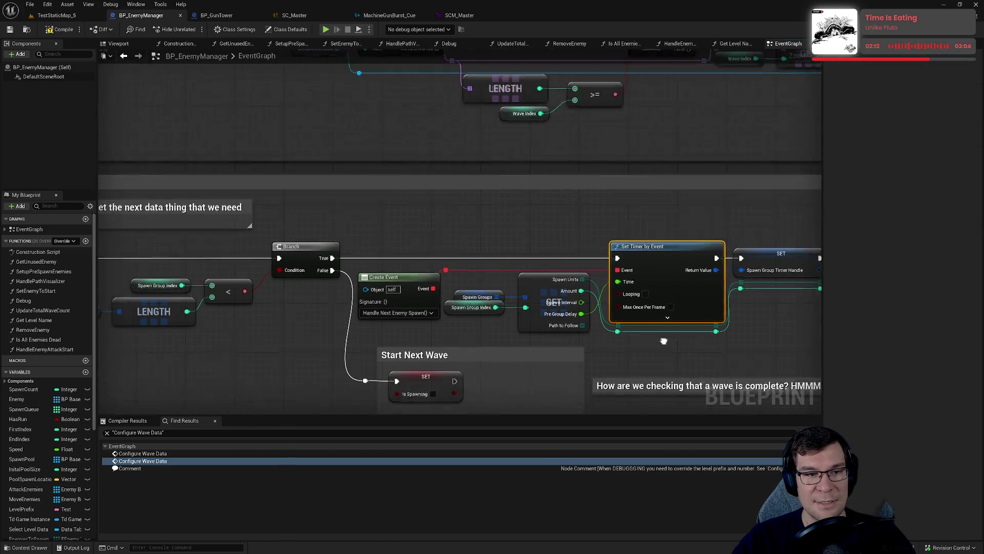
type("cThis is the ac")
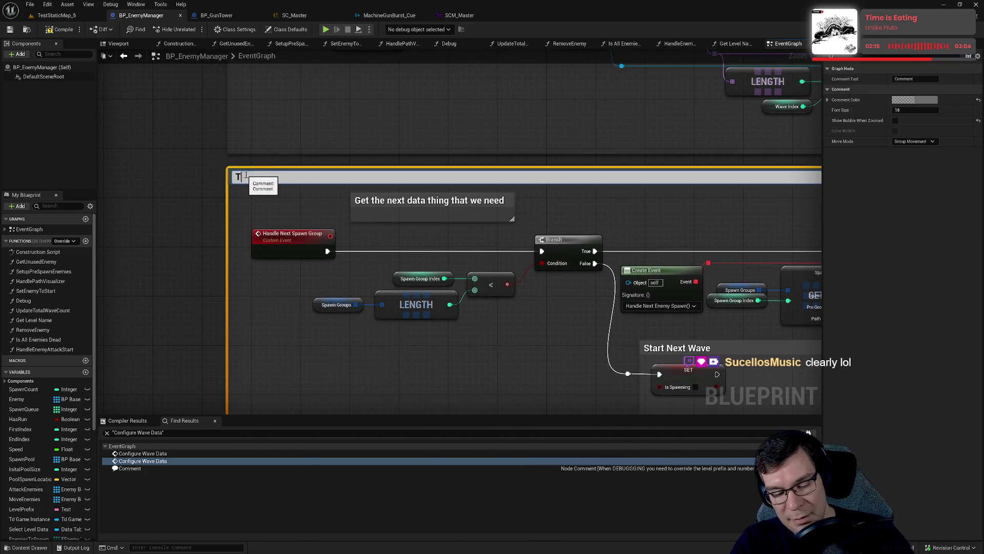
type("tual")
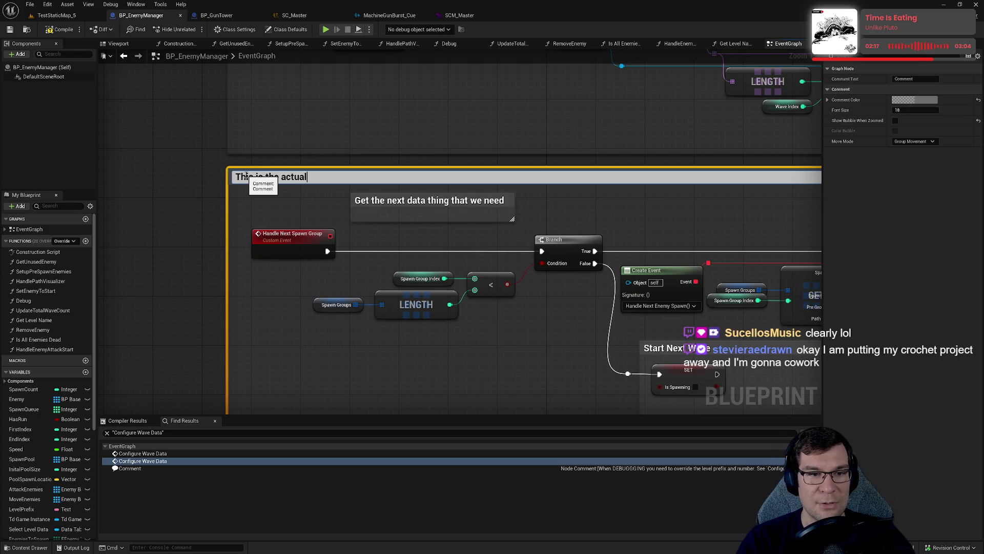
type(" code that han")
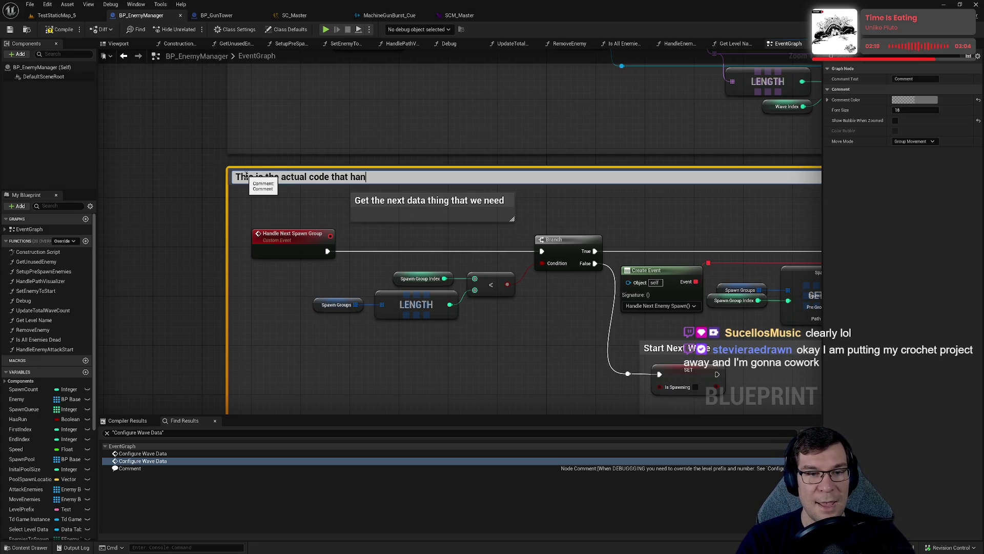
type("dles spawning, the timerer")
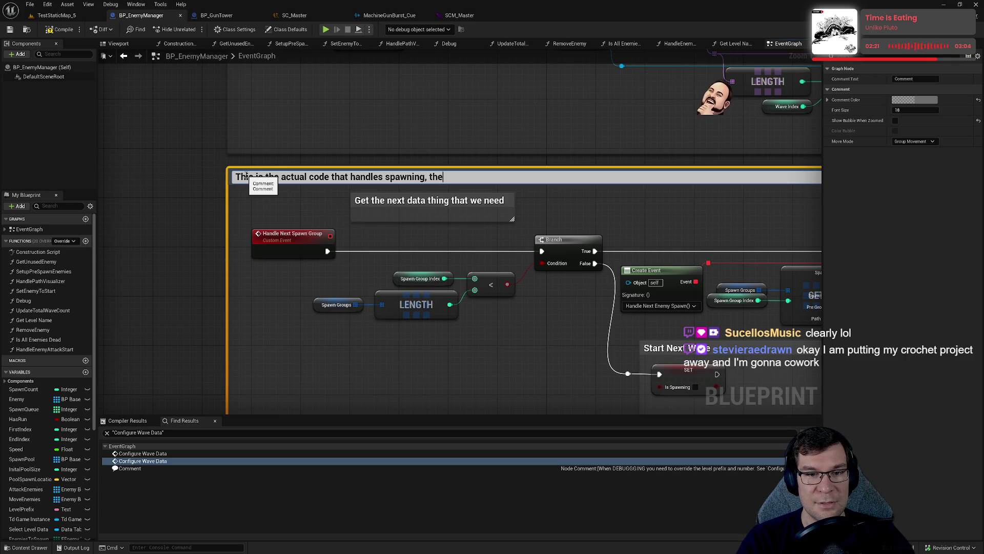
key("BackSpace")
key("BackSpace")
key("BackSpace")
type("for when to spawn each d")
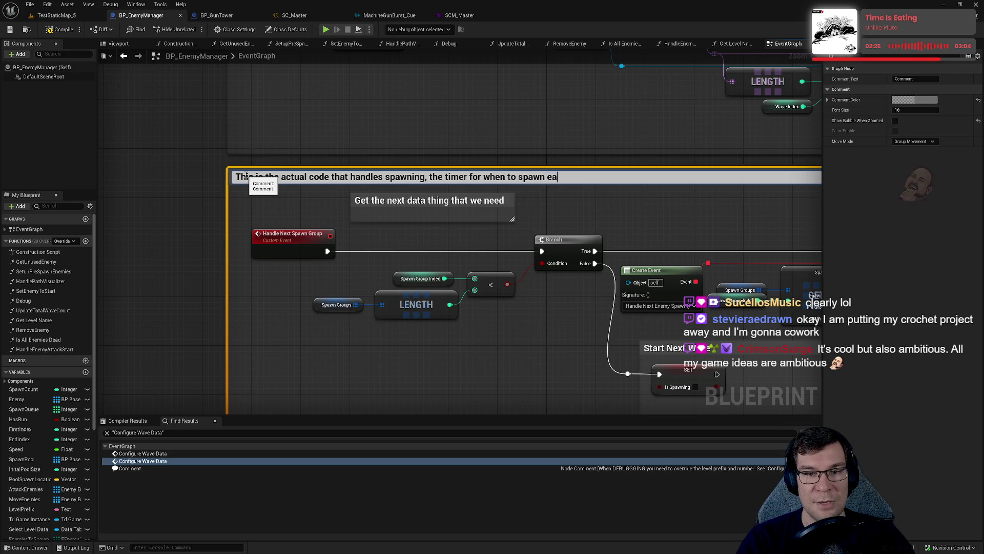
key("BackSpace")
type("e")
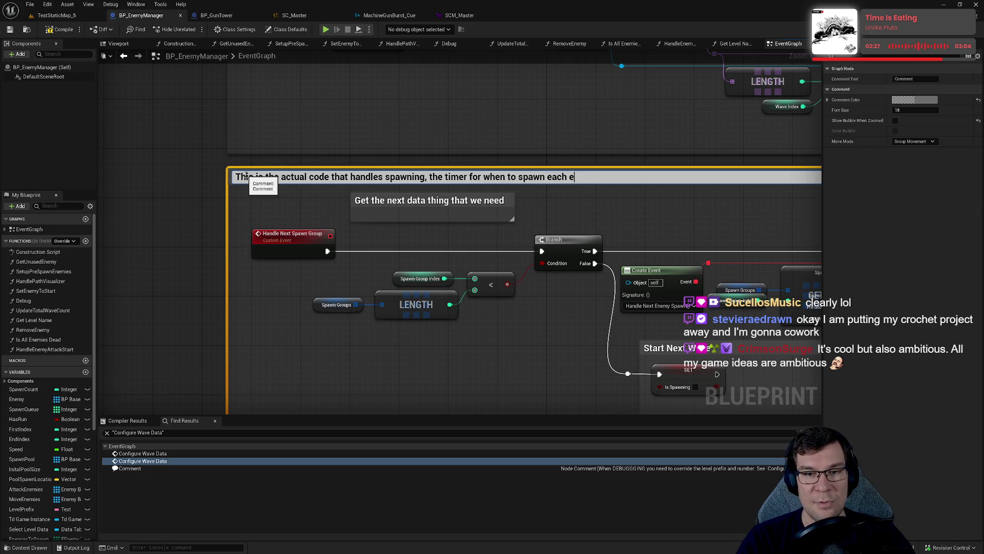
type("nemy is here")
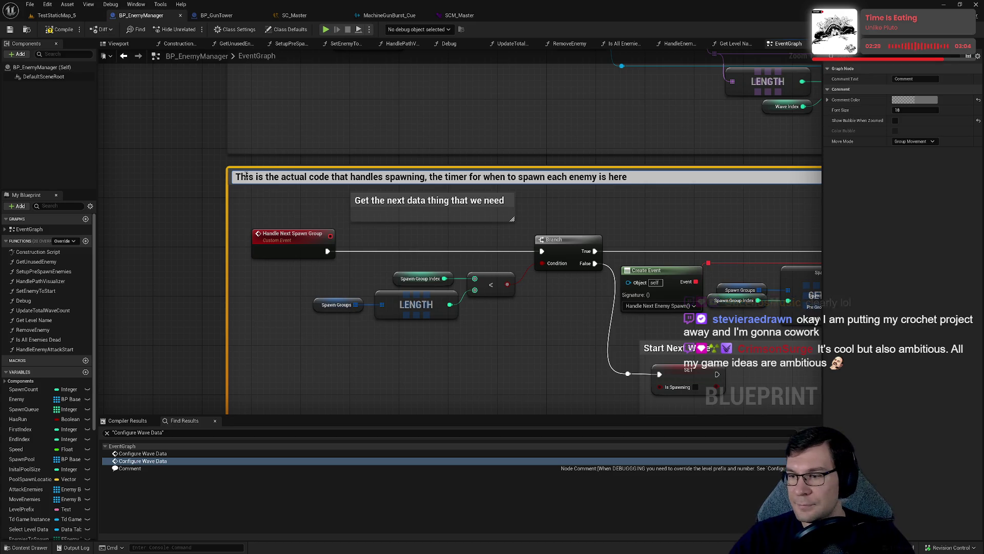
key("Return")
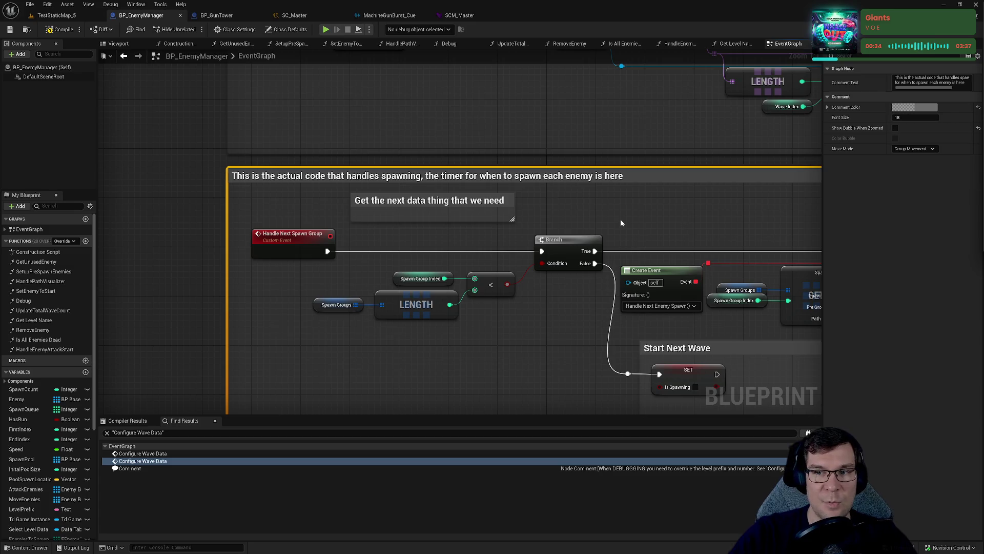
- Look over the commented spawning block, then bring up a File Explorer window over the editor
mouse_move(620, 223)
left_mouse_down()
mouse_move(402, 304)
mouse_move(569, 203)
mouse_move(508, 176)
left_mouse_up()
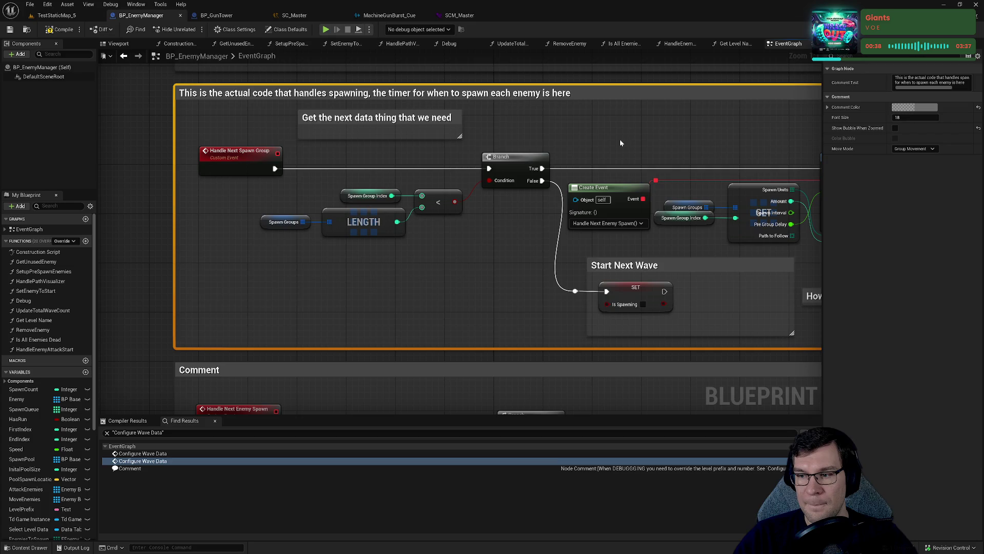
left_click_drag(620, 143, 488, 148)
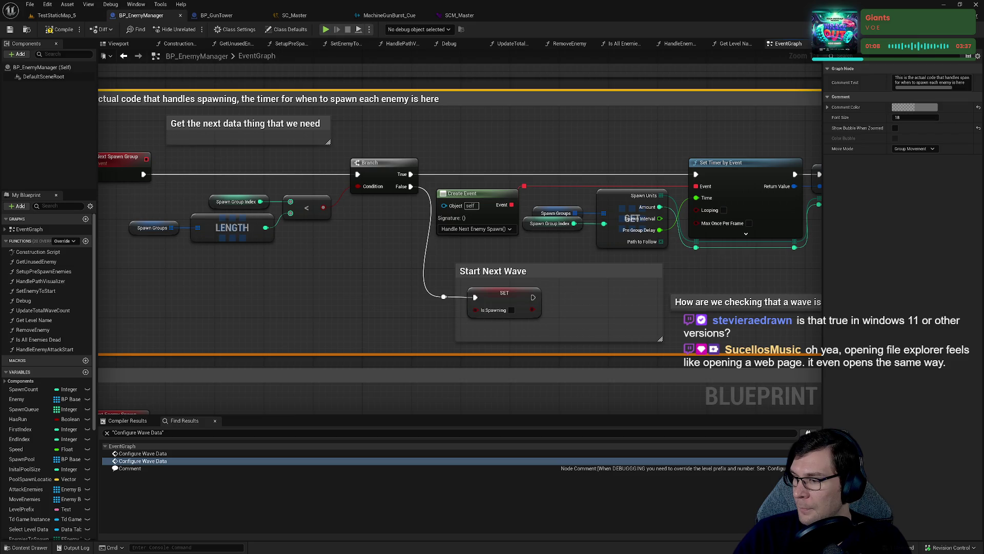
key("super+e")
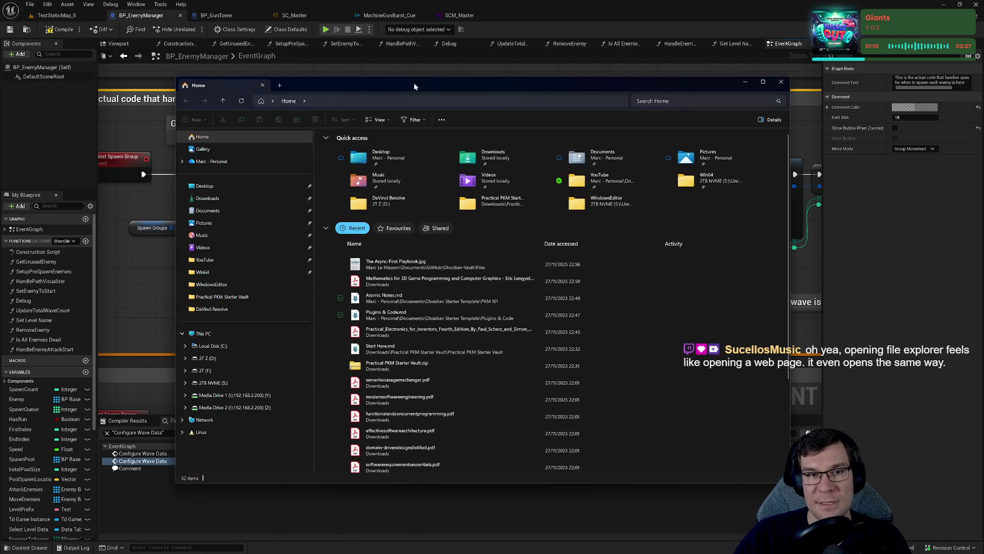
- Close the File Explorer window to return to the BP_EnemyManager event graph
key("alt+F4")
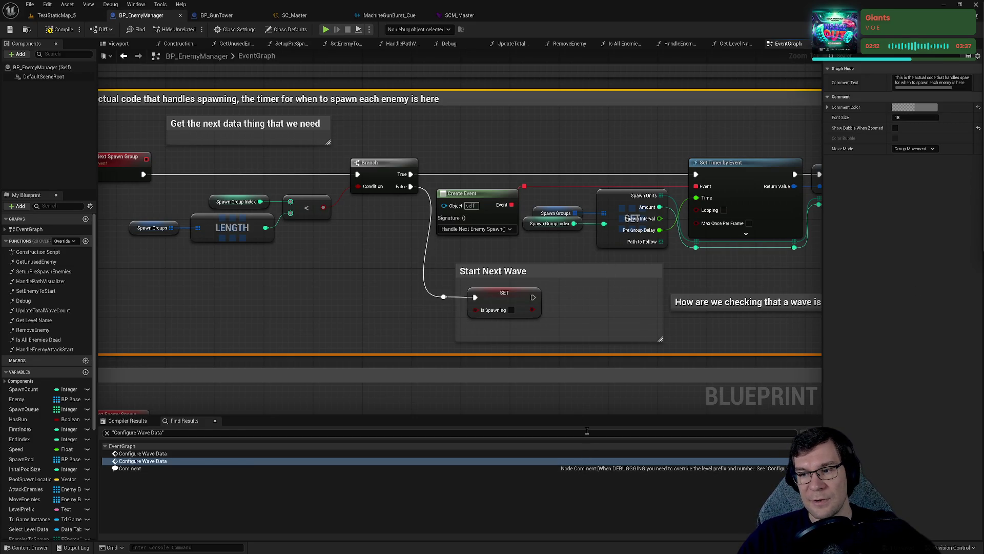
mouse_move(303, 3)
left_mouse_down()
mouse_move(534, 215)
mouse_move(184, 56)
mouse_move(384, 134)
mouse_move(483, 4)
left_mouse_up()
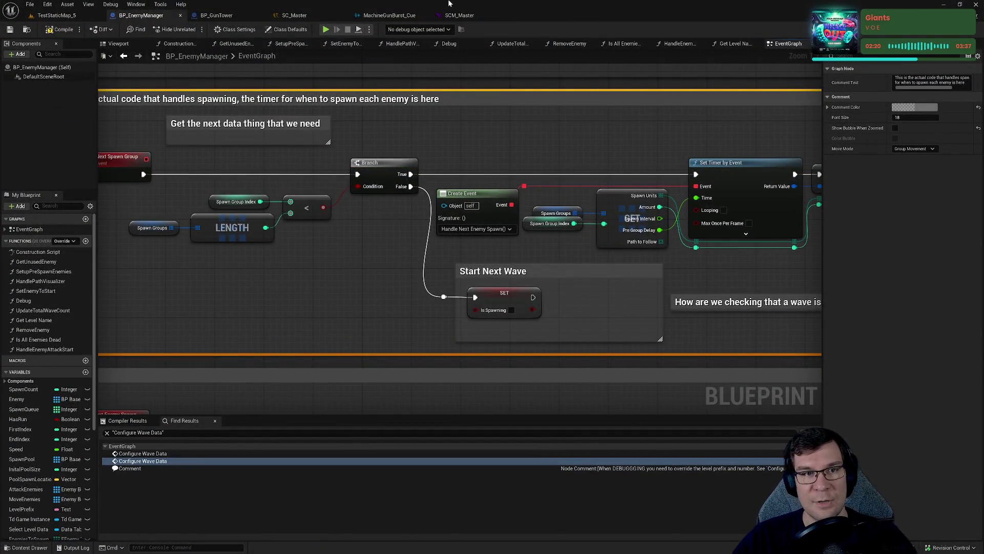
left_click_drag(449, 4, 236, 21)
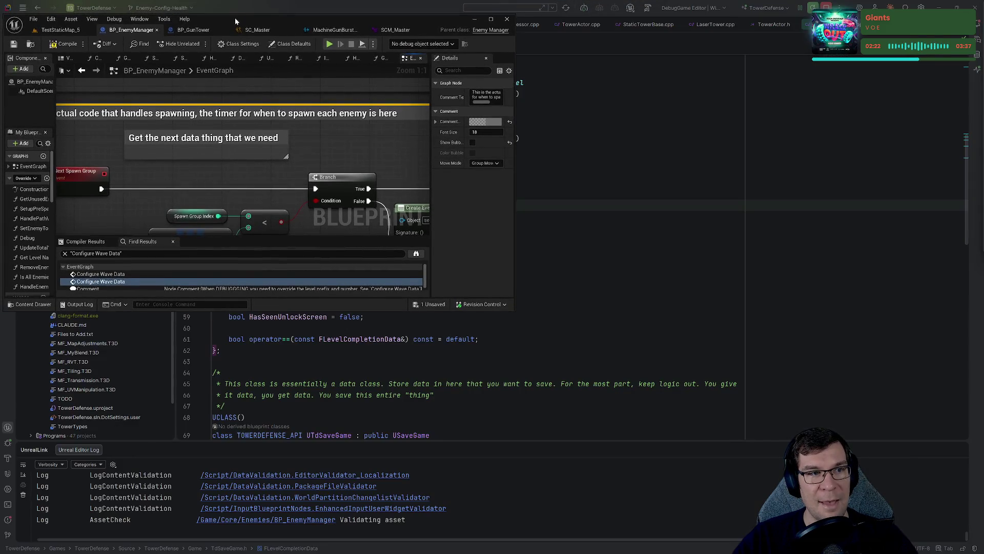
mouse_move(514, 310)
left_mouse_down()
mouse_move(790, 509)
mouse_move(983, 553)
left_mouse_up()
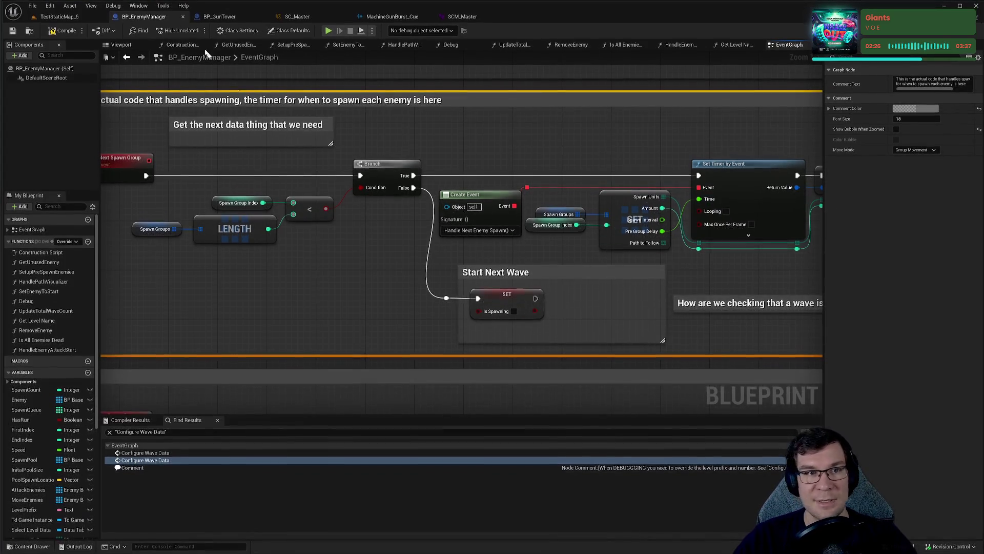
left_click_drag(246, 5, 246, 35)
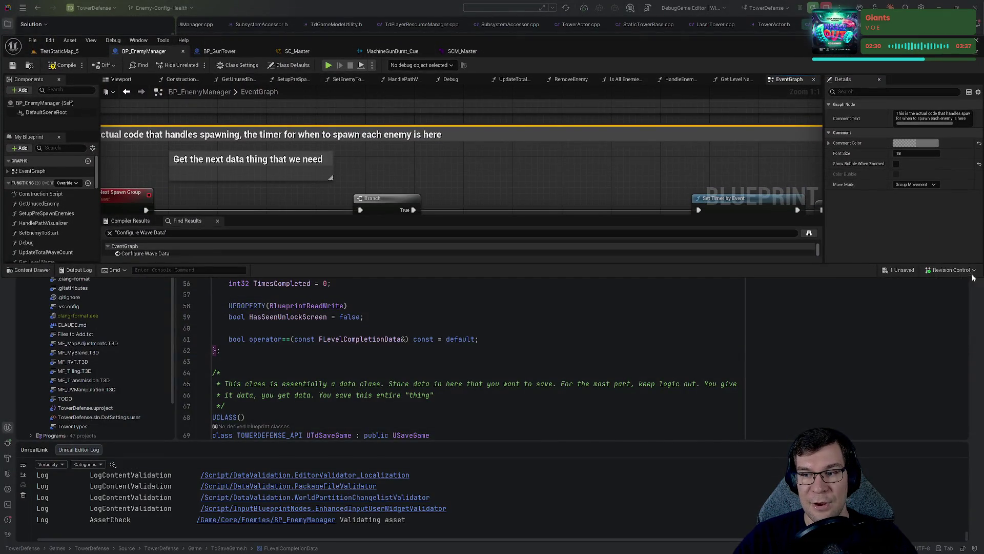
left_click_drag(866, 54, 802, 74)
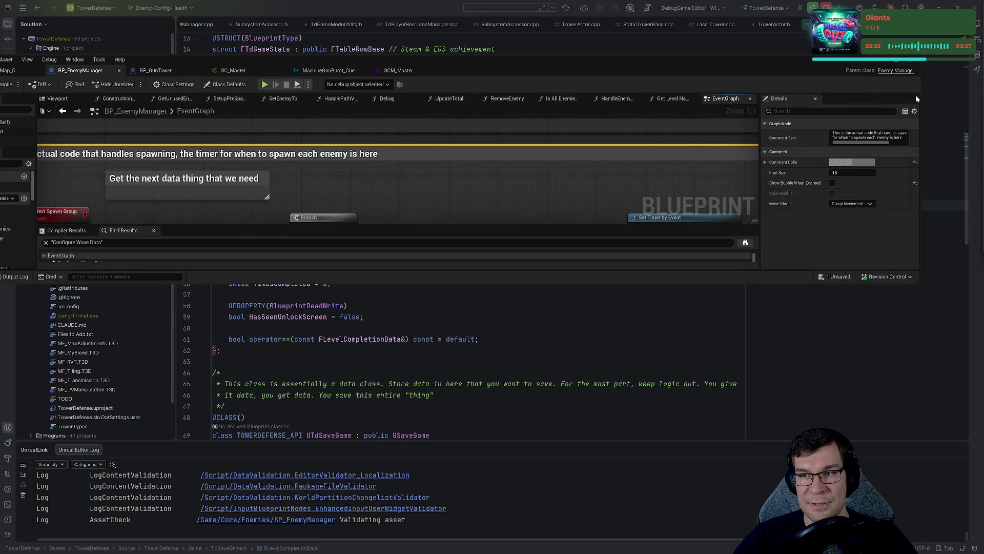
left_click_drag(921, 95, 594, 95)
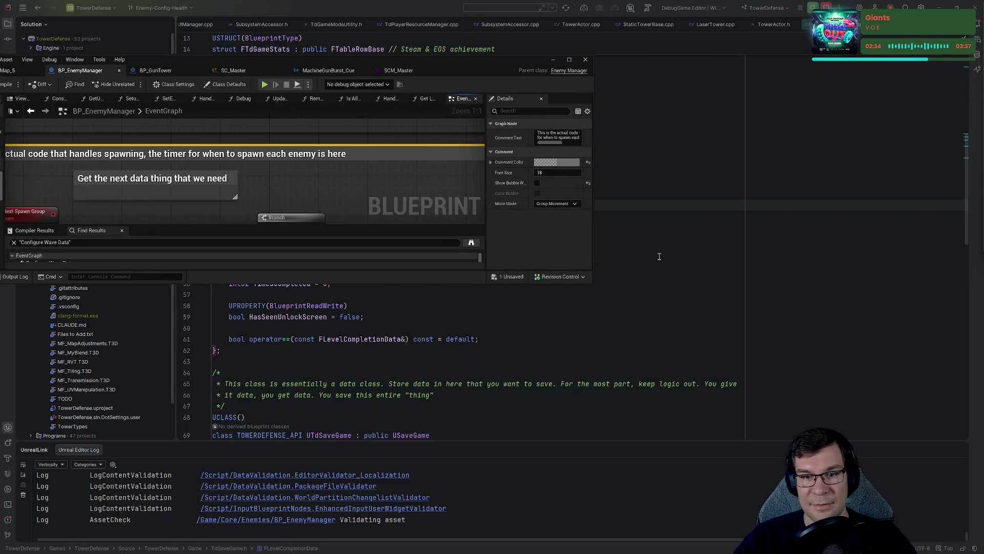
left_click(593, 286)
key("super+Tab")
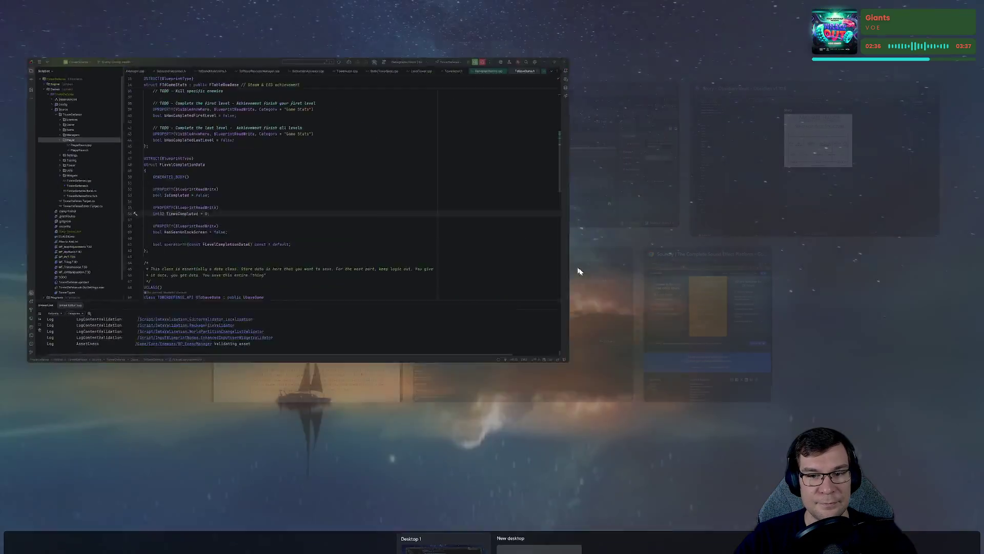
key("Escape")
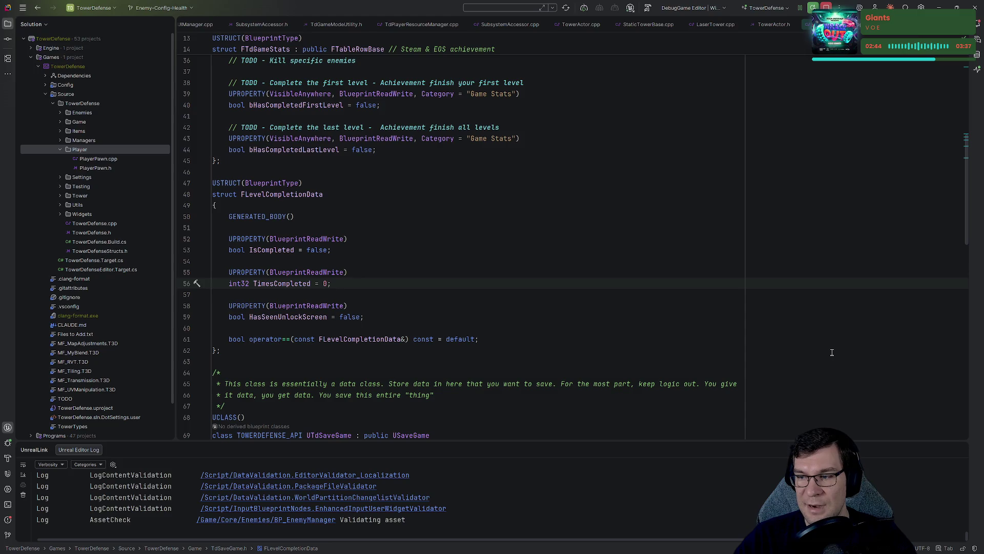
left_click(785, 252)
key("alt+Tab")
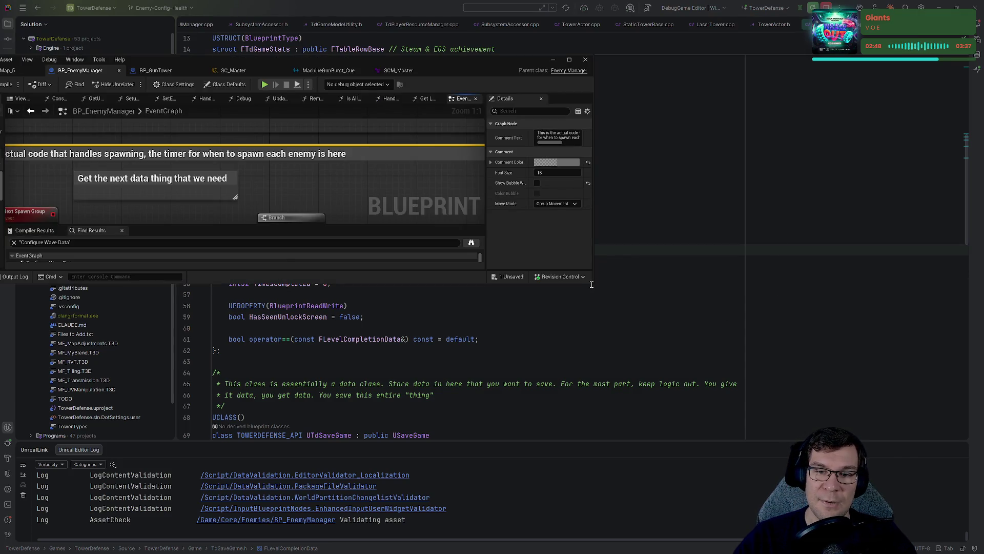
left_click_drag(592, 285, 681, 537)
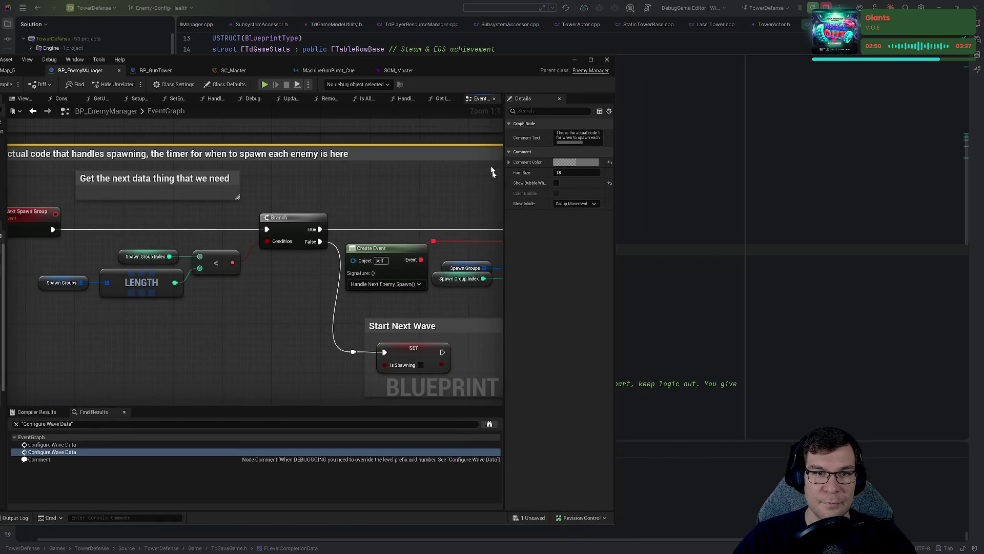
key("super+Up")
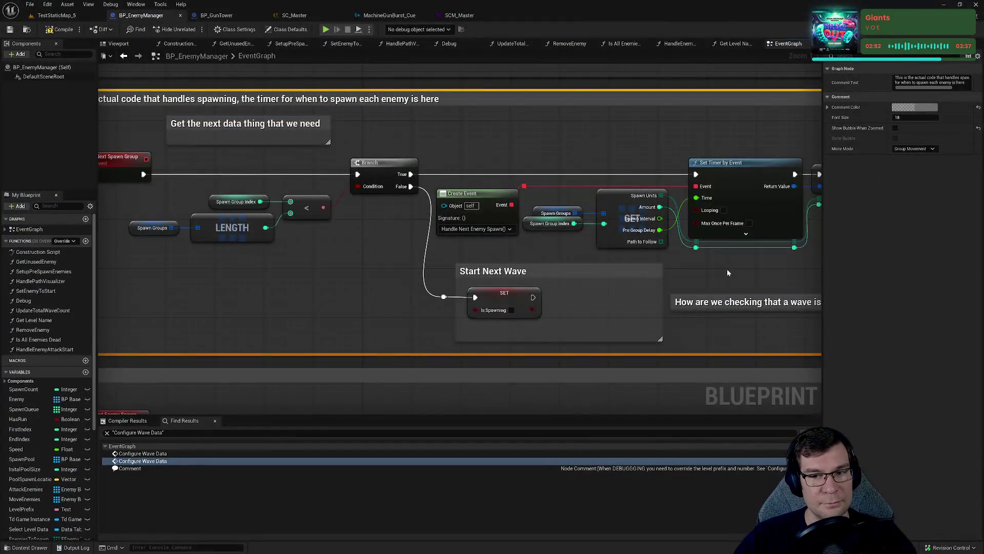
- Inspect the Enemies to Spawn and GroupSpawnMax SET nodes following Set Timer by Event
left_click_drag(727, 269, 558, 278)
left_click_drag(425, 204, 491, 197)
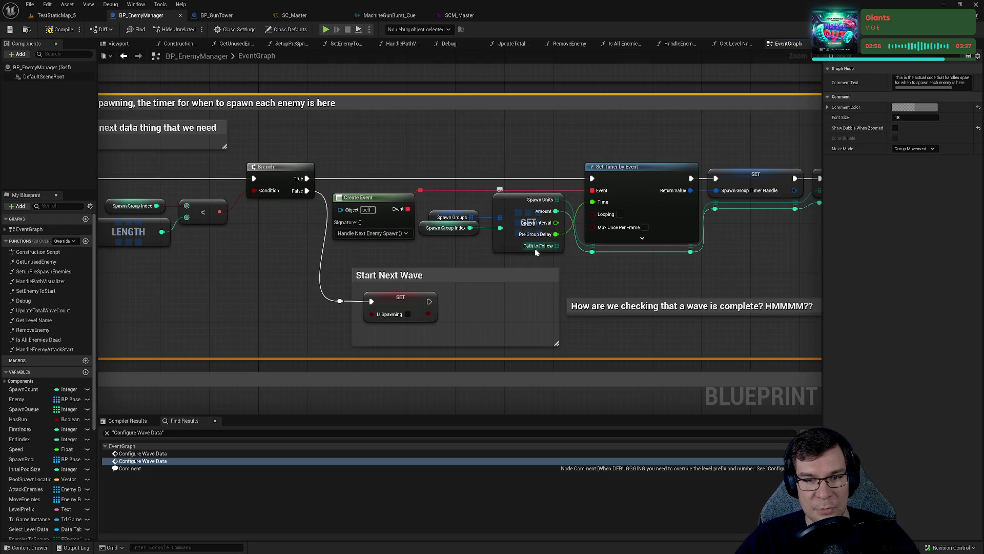
left_click(507, 247)
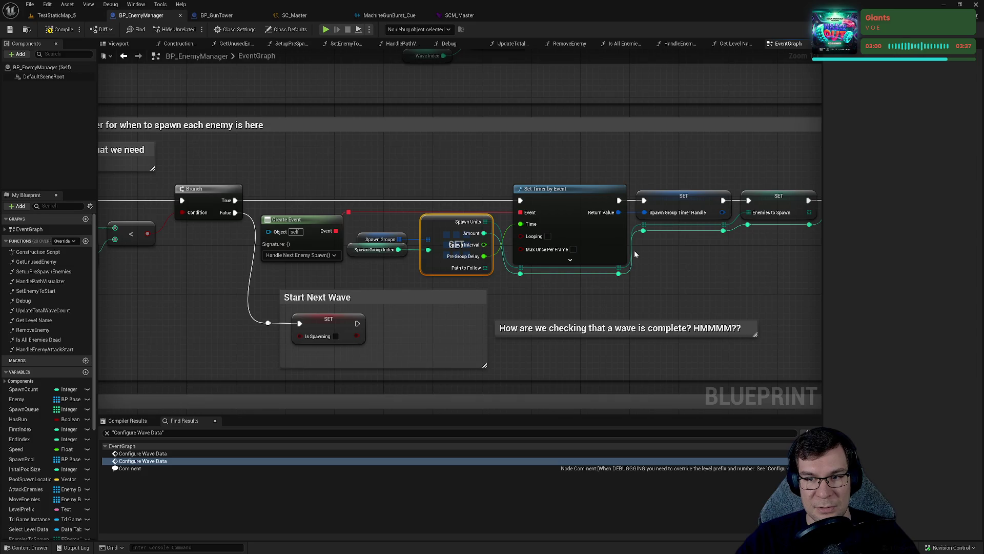
left_click_drag(619, 270, 644, 181)
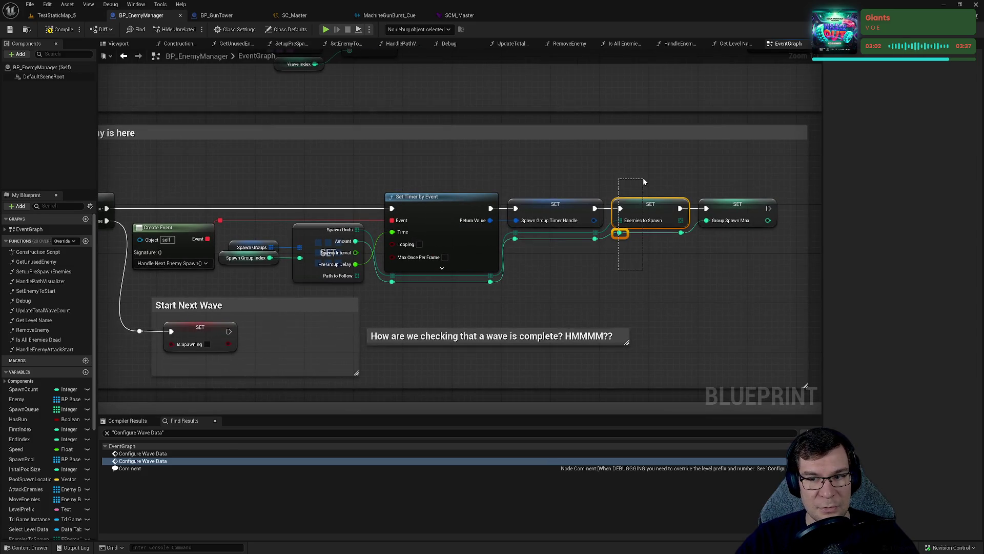
left_click(680, 260)
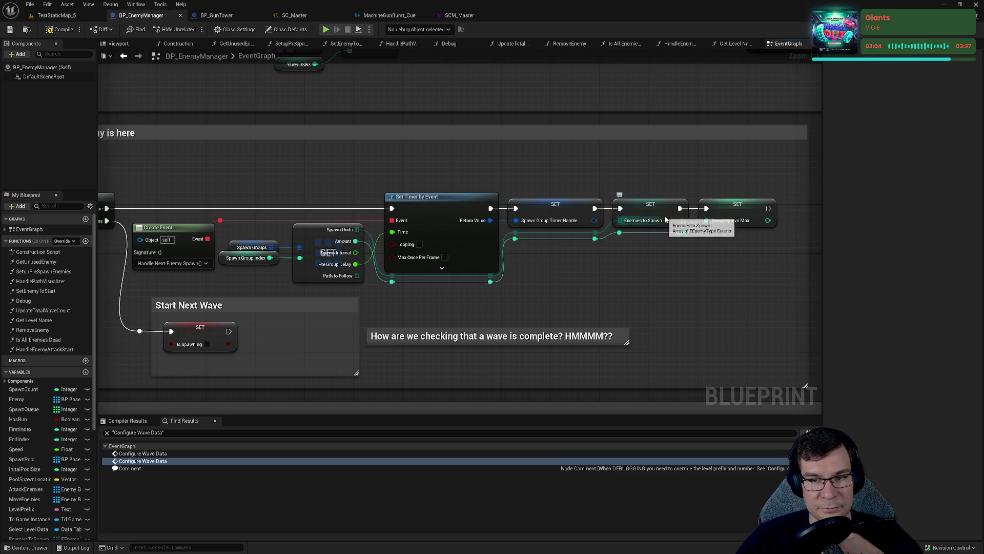
left_click(732, 207)
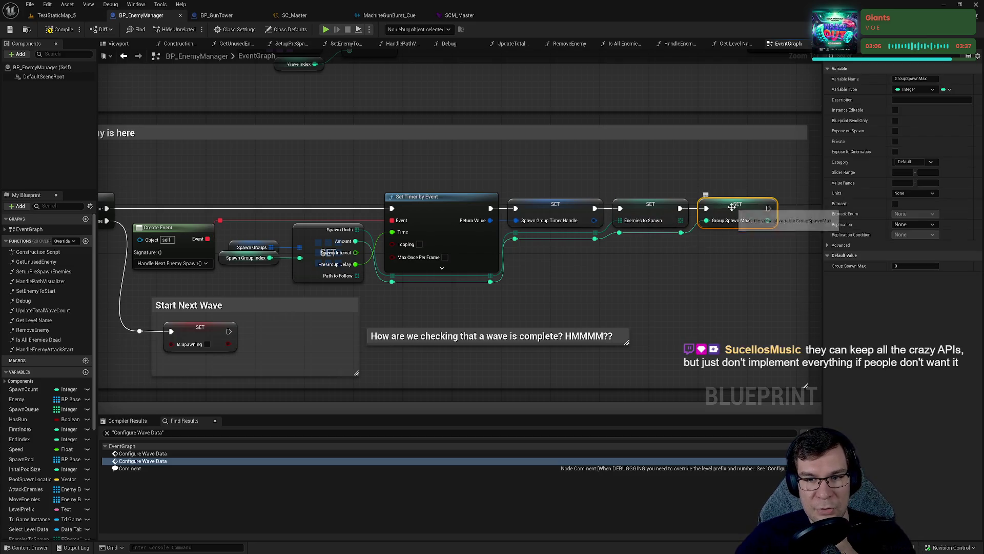
left_click(650, 206)
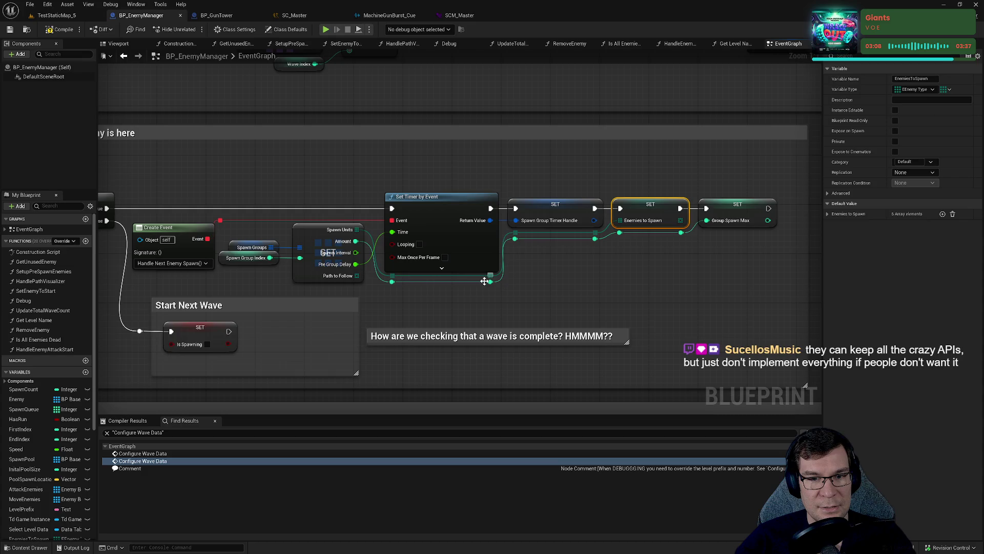
mouse_move(728, 304)
left_mouse_down()
mouse_move(451, 157)
mouse_move(408, 162)
left_mouse_up()
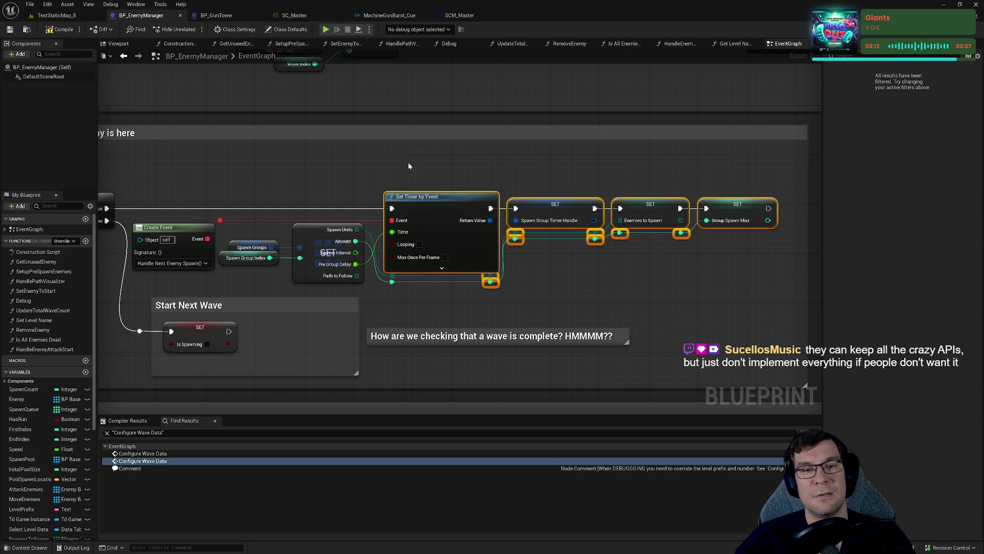
left_click(436, 231)
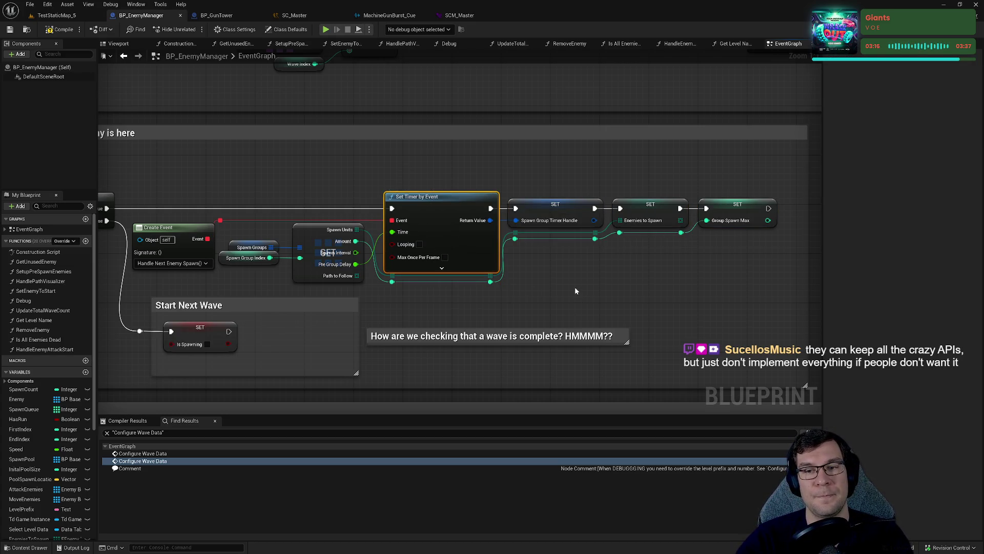
- Review the Handle Next Spawn Group and LENGTH nodes, then pan down to the untitled lower Comment
mouse_move(573, 290)
left_mouse_down()
mouse_move(951, 272)
mouse_move(570, 260)
left_mouse_up()
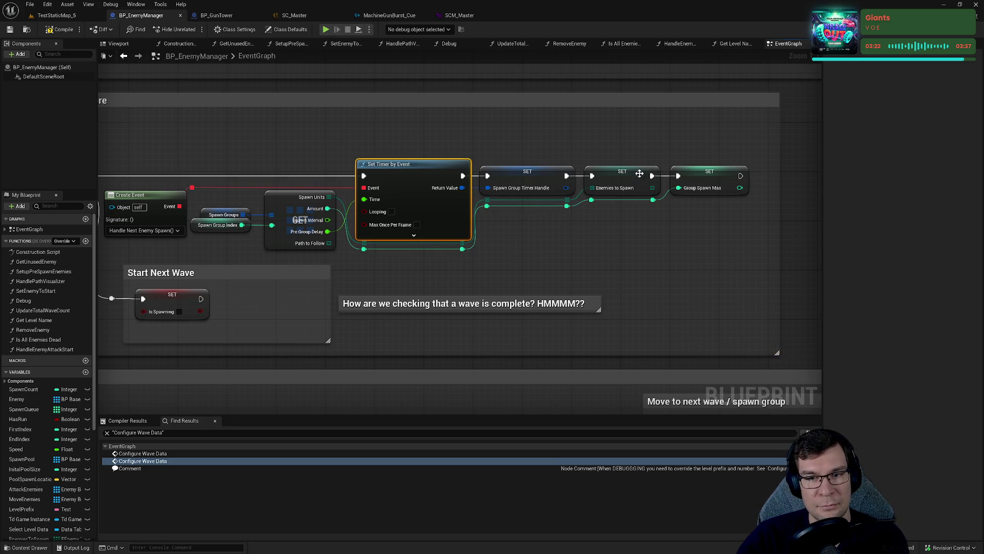
left_click(687, 177)
scroll(540, 193, "down", 1)
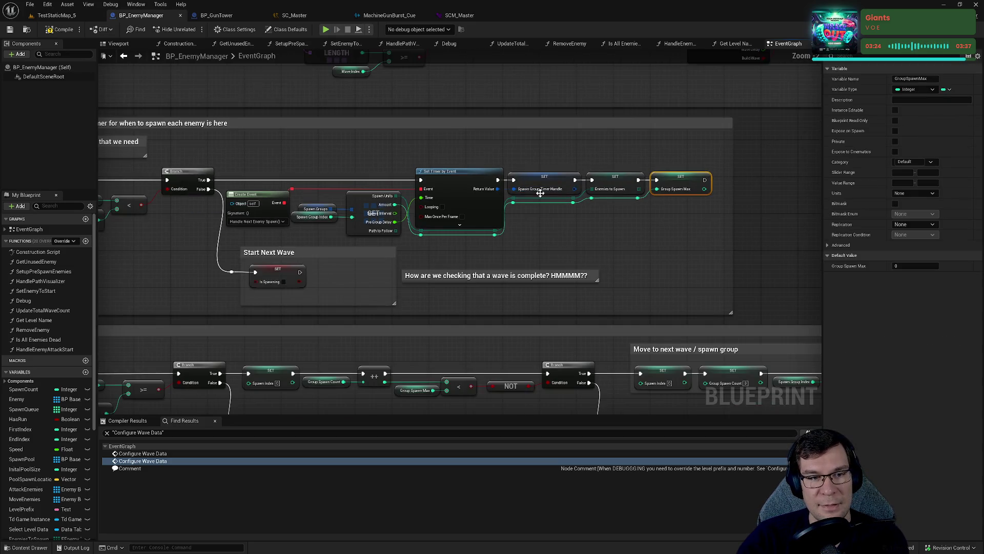
left_click_drag(541, 193, 817, 195)
left_click_drag(744, 246, 597, 236)
scroll(597, 236, "up", 1)
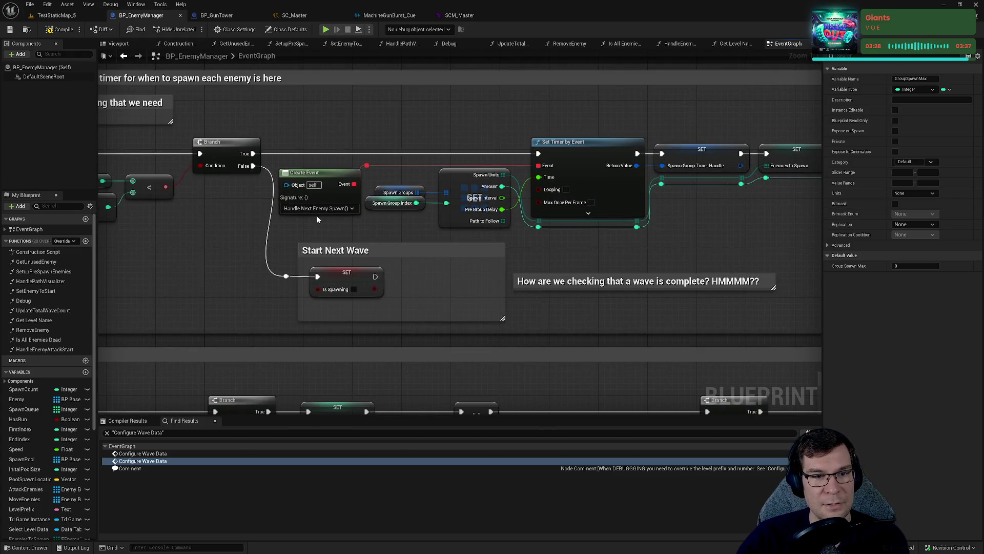
left_click_drag(310, 184, 498, 177)
left_click(505, 189)
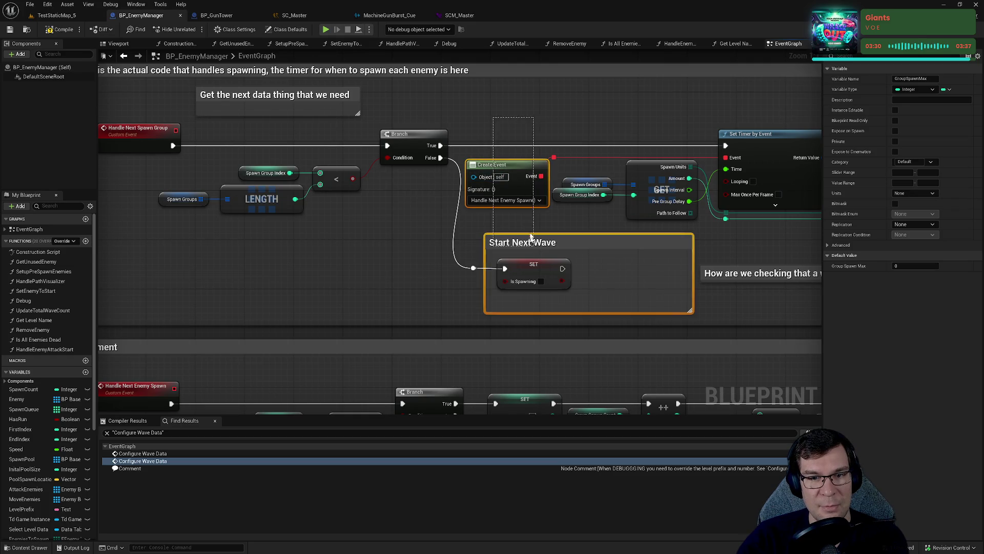
left_click(525, 218)
mouse_move(488, 201)
left_mouse_down()
mouse_move(508, 131)
mouse_move(583, 107)
left_mouse_up()
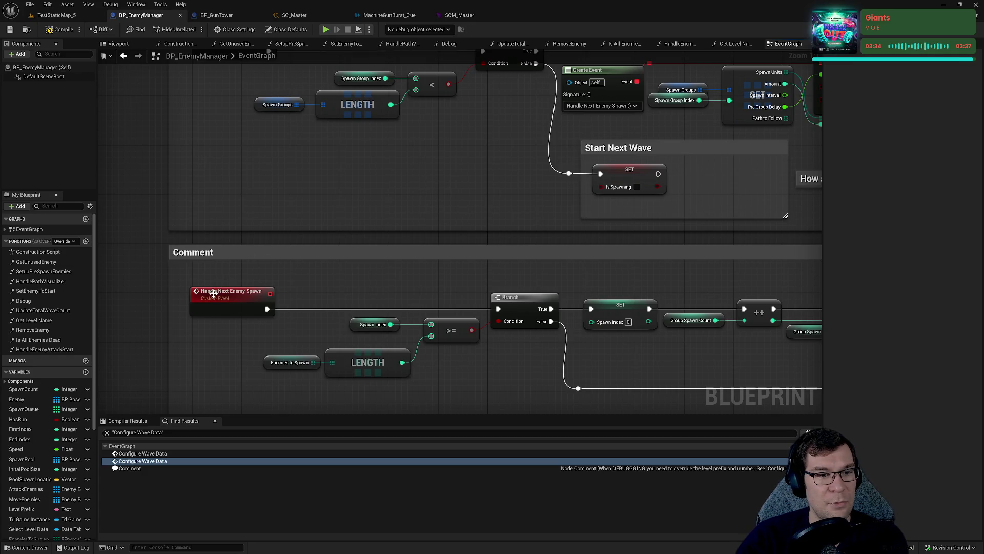
- Frame and select the untitled Comment box around Handle Next Enemy Spawn
left_click_drag(213, 293, 340, 168)
left_click(297, 251)
mouse_move(297, 251)
left_mouse_down()
mouse_move(338, 280)
mouse_move(154, 328)
left_mouse_up()
left_click_drag(279, 231, 487, 139)
mouse_move(404, 148)
left_mouse_down()
mouse_move(436, 233)
mouse_move(409, 215)
left_mouse_up()
- Retitle the comment 'This is the code thats run after the timer runs'
double_click(390, 226)
key("BackSpace")
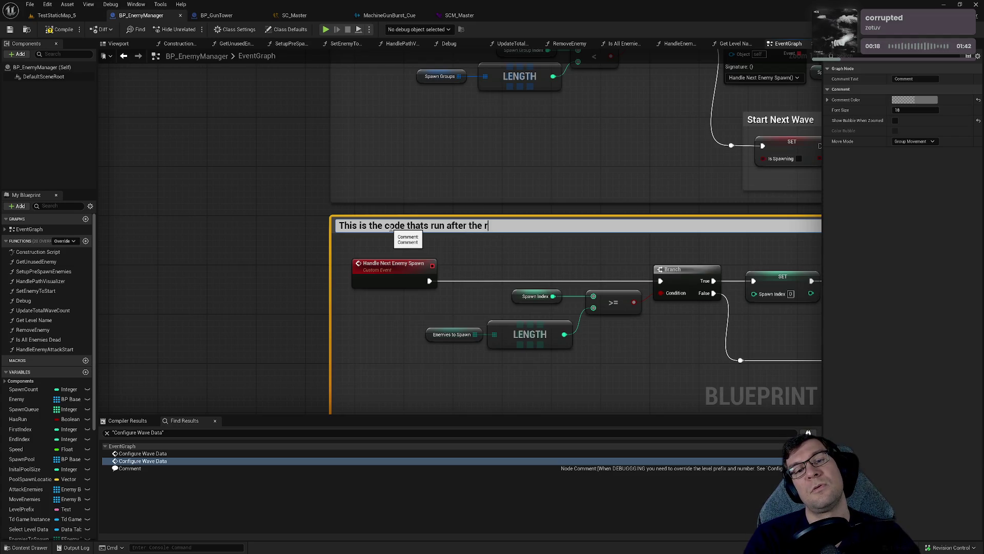
type("s")
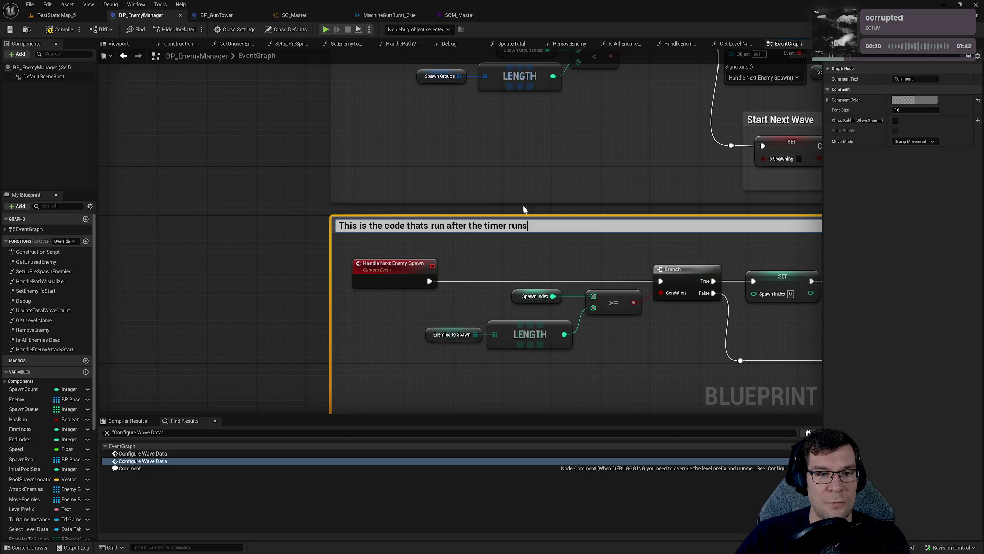
left_click(409, 333)
left_click_drag(277, 194, 418, 303)
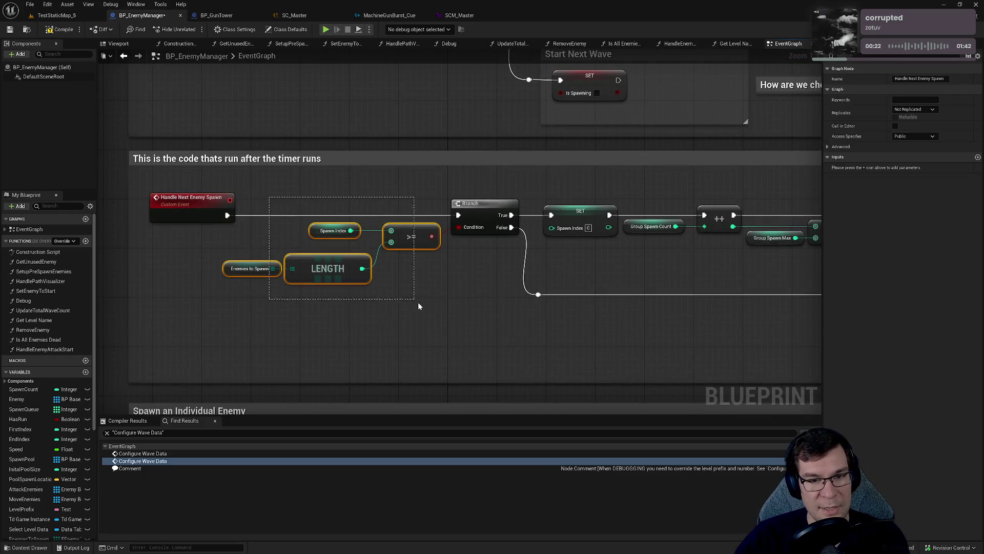
- Inspect the Move to next wave logic, including Create Event and the timer-handle SET node
left_click(324, 237)
left_click_drag(364, 219, 490, 259)
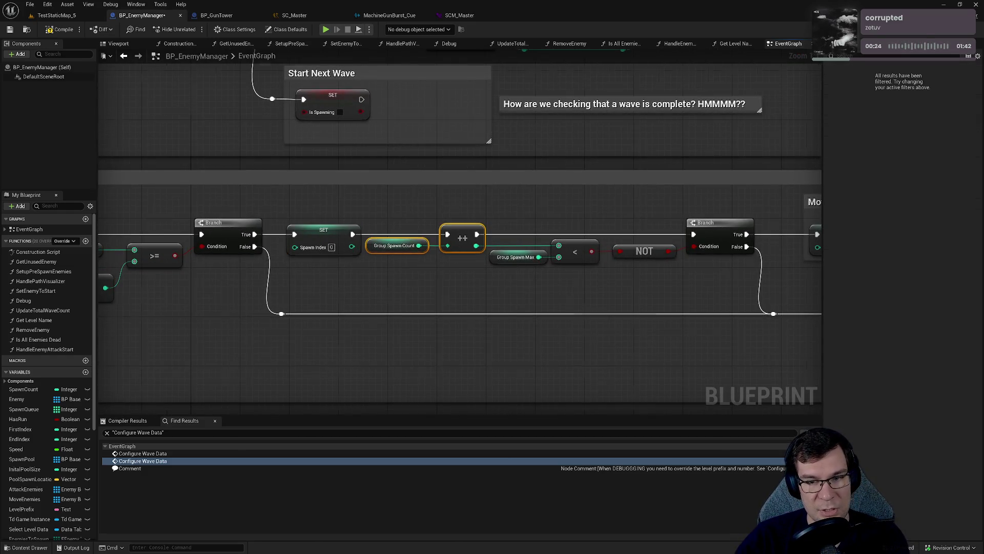
left_click_drag(333, 205, 518, 256)
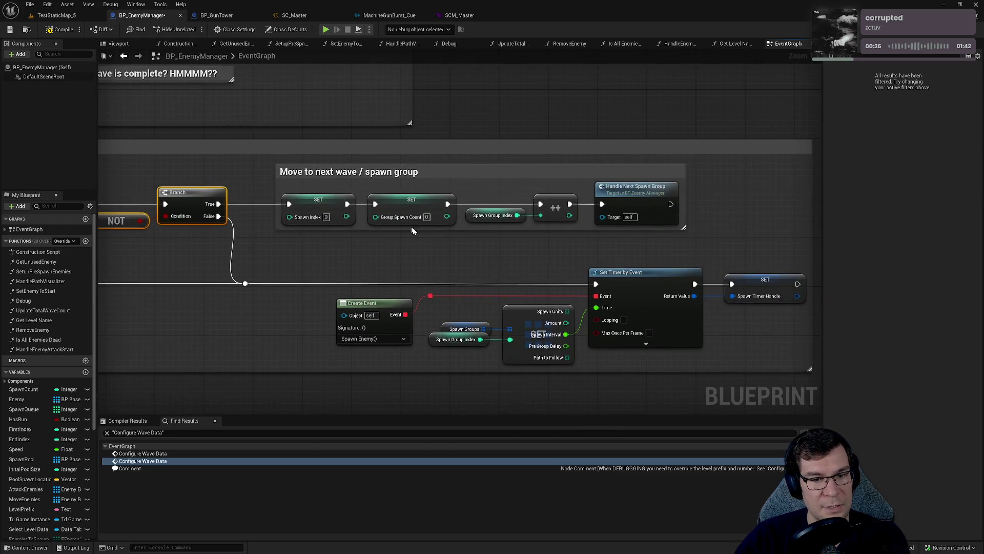
mouse_move(270, 219)
left_mouse_down()
mouse_move(416, 225)
mouse_move(492, 334)
mouse_move(280, 273)
mouse_move(238, 318)
mouse_move(397, 282)
mouse_move(307, 294)
left_mouse_up()
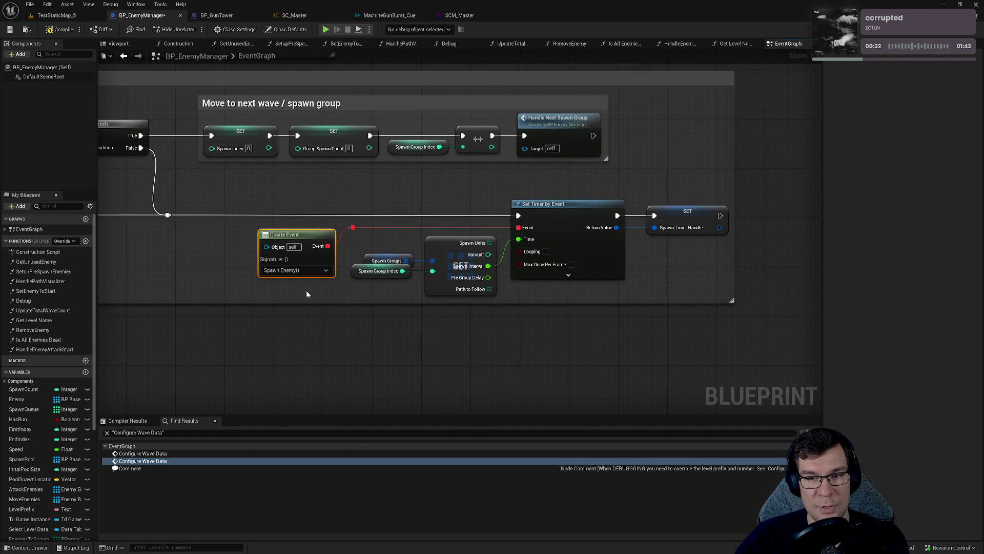
left_click_drag(660, 172, 695, 238)
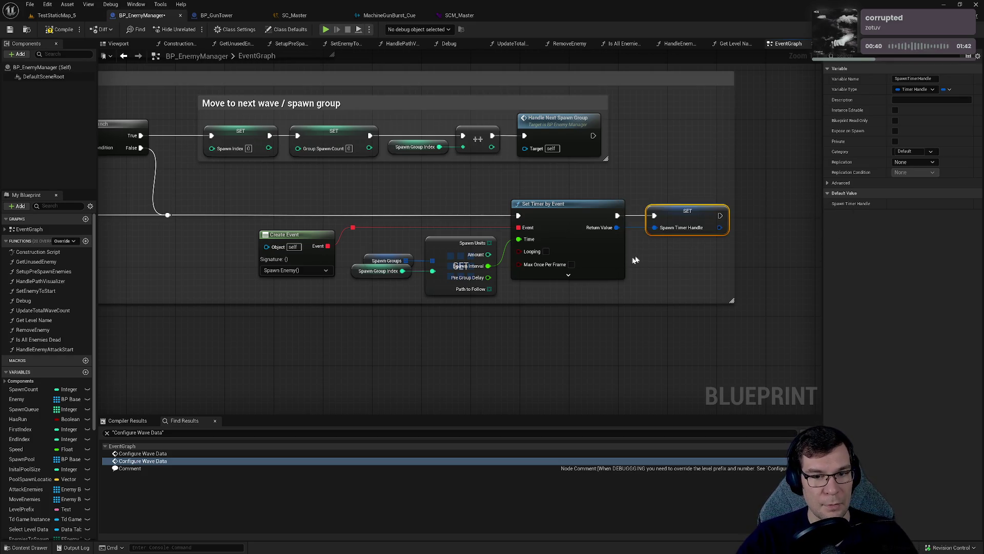
- Check the spawn group struct, array get and Spawn Groups nodes, then jump to the Spawn Enemy event
left_click_drag(449, 204, 428, 320)
left_click(562, 298)
left_click(438, 289)
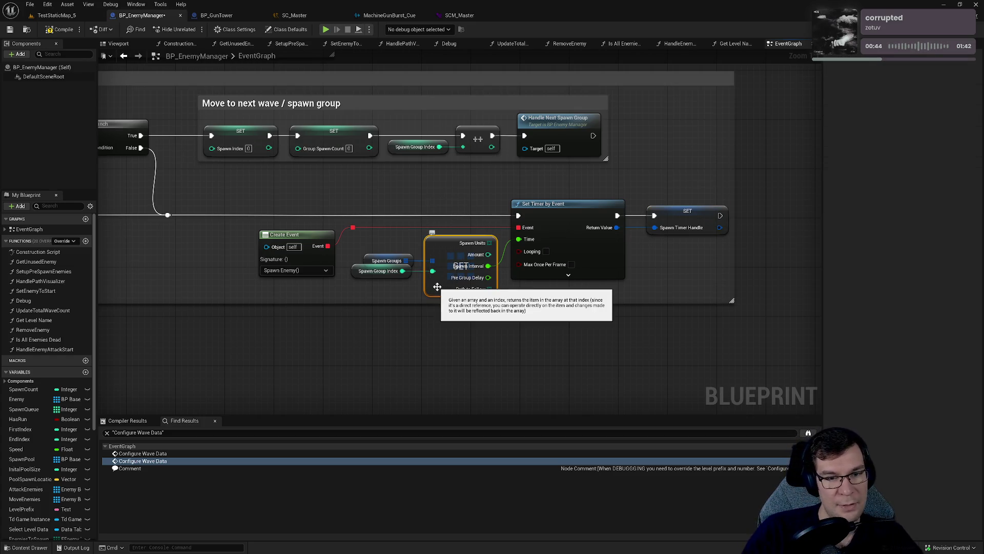
left_click(359, 260)
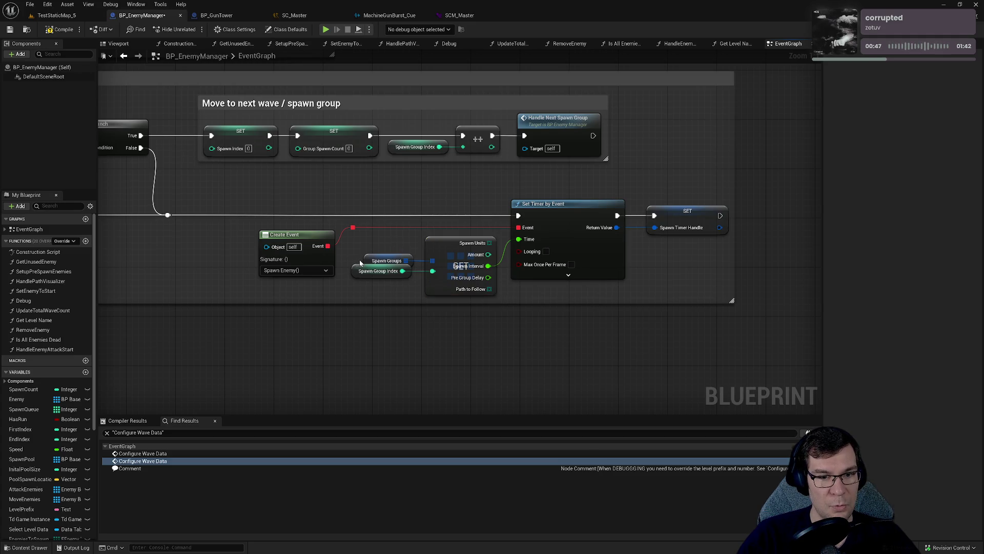
double_click(296, 272)
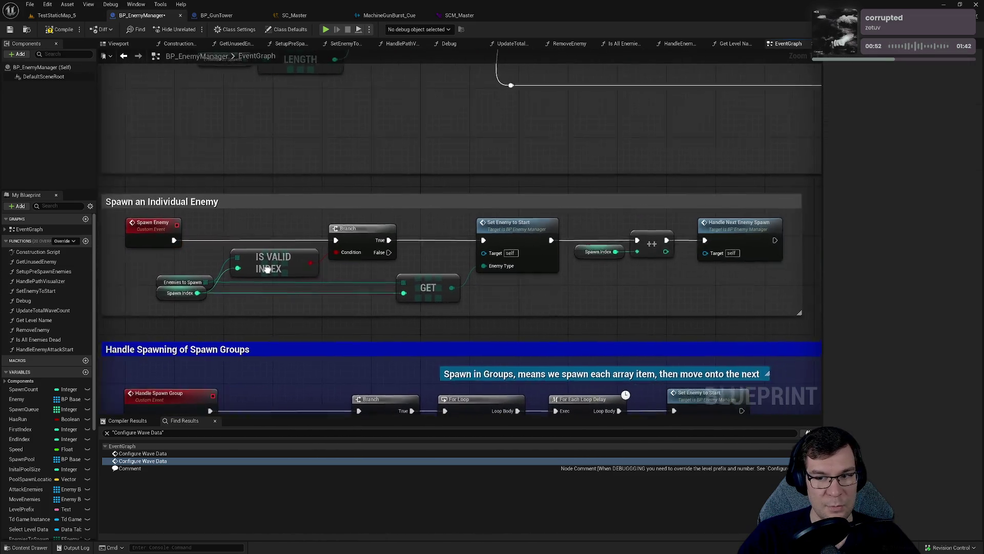
- Inspect the Set Enemy to Start, GET and Enemies to Spawn nodes in Spawn an Individual Enemy
mouse_move(609, 285)
left_mouse_down()
mouse_move(664, 268)
mouse_move(654, 266)
left_mouse_up()
left_click(508, 241)
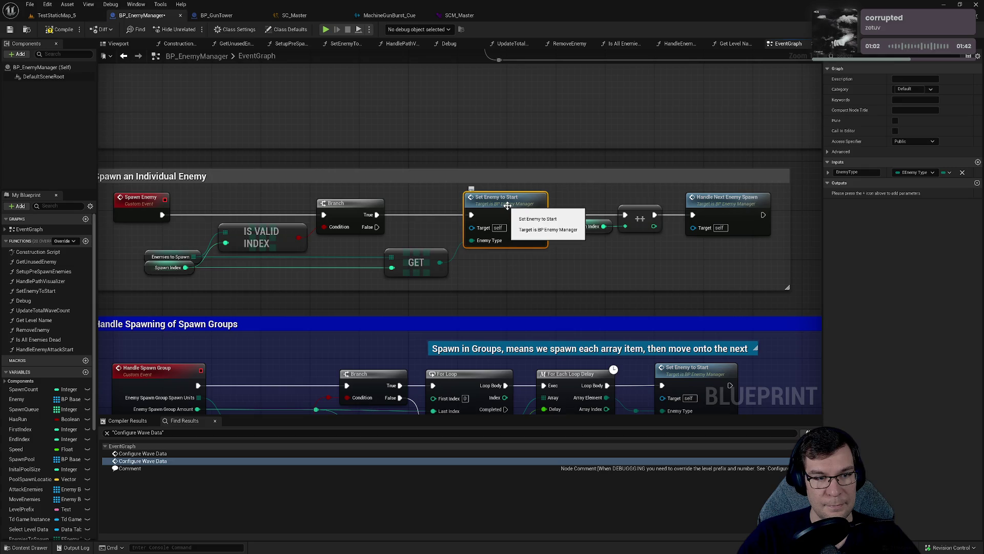
left_click_drag(430, 224, 441, 287)
left_click(150, 257)
left_click_drag(459, 253, 509, 245)
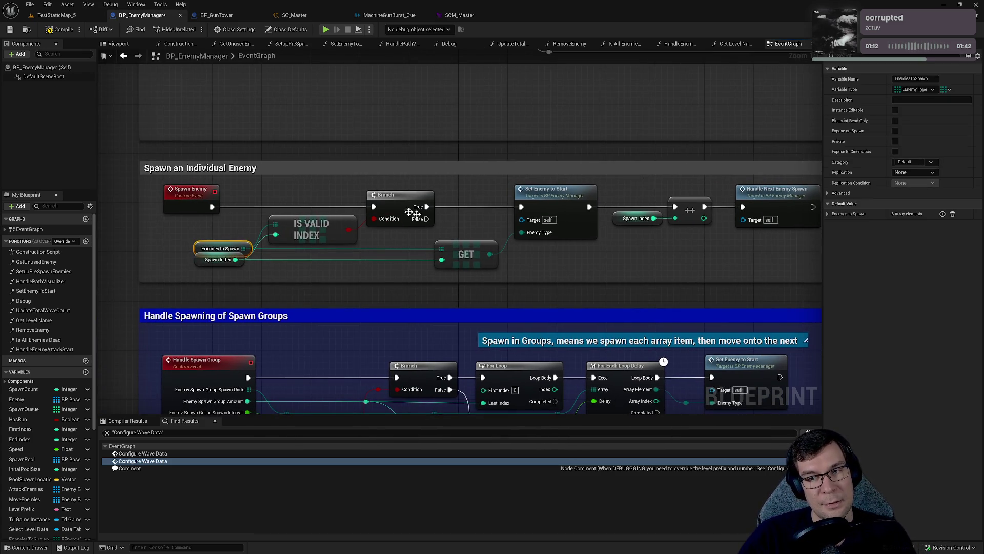
- Open the SetEnemyToStart function graph from its call node
mouse_move(531, 232)
left_mouse_down()
mouse_move(412, 263)
mouse_move(489, 278)
mouse_move(619, 257)
left_mouse_up()
mouse_move(506, 221)
left_mouse_down()
mouse_move(590, 269)
mouse_move(602, 296)
mouse_move(560, 229)
mouse_move(595, 272)
mouse_move(629, 288)
left_mouse_up()
double_click(599, 242)
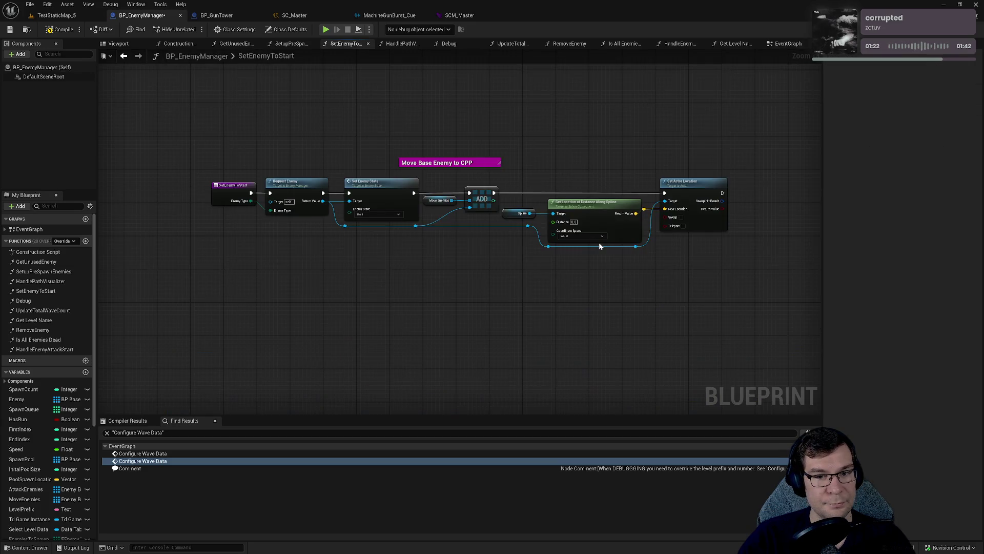
- Select the SetEnemyToStart node chain, from Request Enemy through Set Enemy State and the Spline node
left_click_drag(436, 122, 478, 351)
left_click_drag(582, 328, 556, 168)
left_click_drag(665, 281, 379, 308)
left_click_drag(474, 313, 400, 221)
mouse_move(523, 141)
left_mouse_down()
mouse_move(516, 257)
mouse_move(549, 316)
left_mouse_up()
left_click_drag(468, 277, 691, 278)
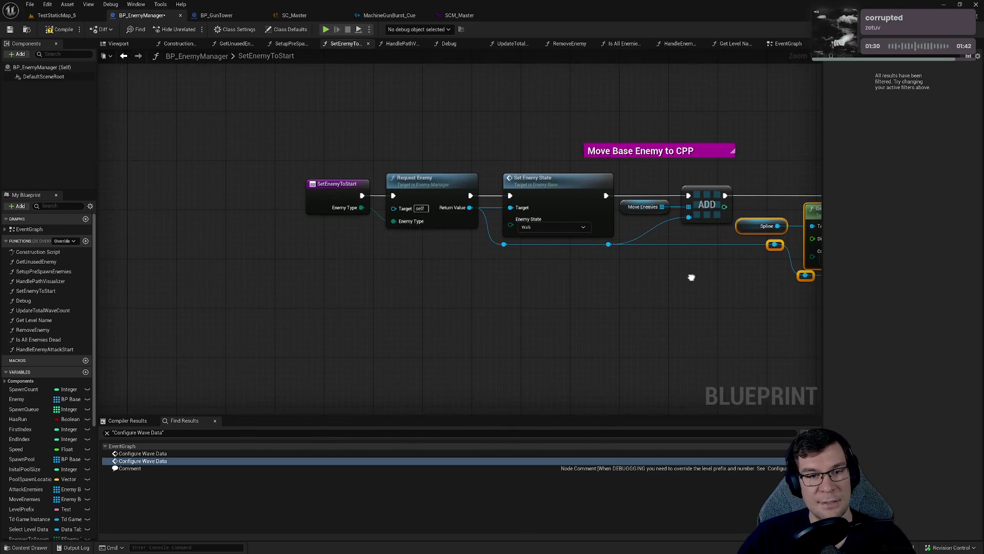
mouse_move(279, 184)
left_mouse_down()
mouse_move(601, 293)
mouse_move(456, 295)
mouse_move(307, 230)
mouse_move(329, 228)
left_mouse_up()
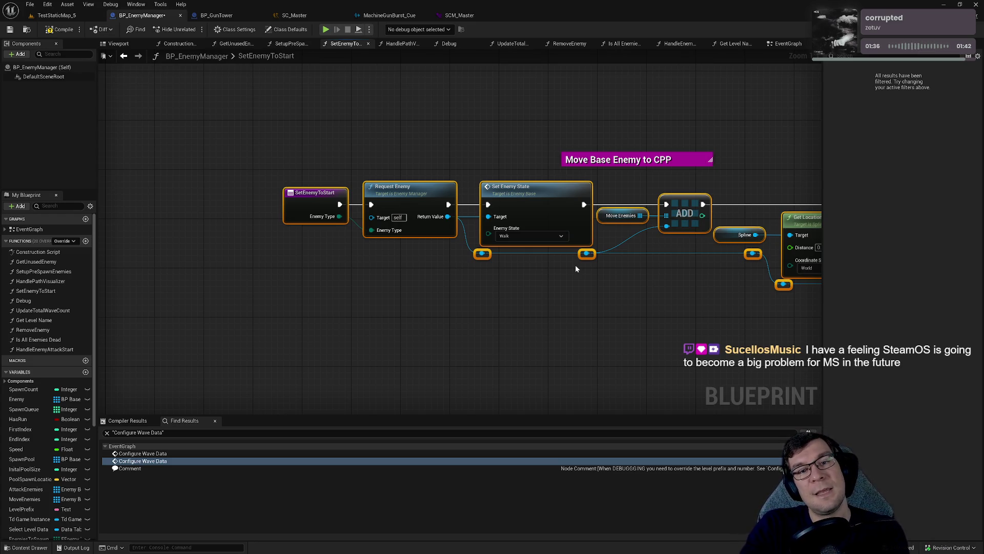
left_click_drag(575, 264, 490, 269)
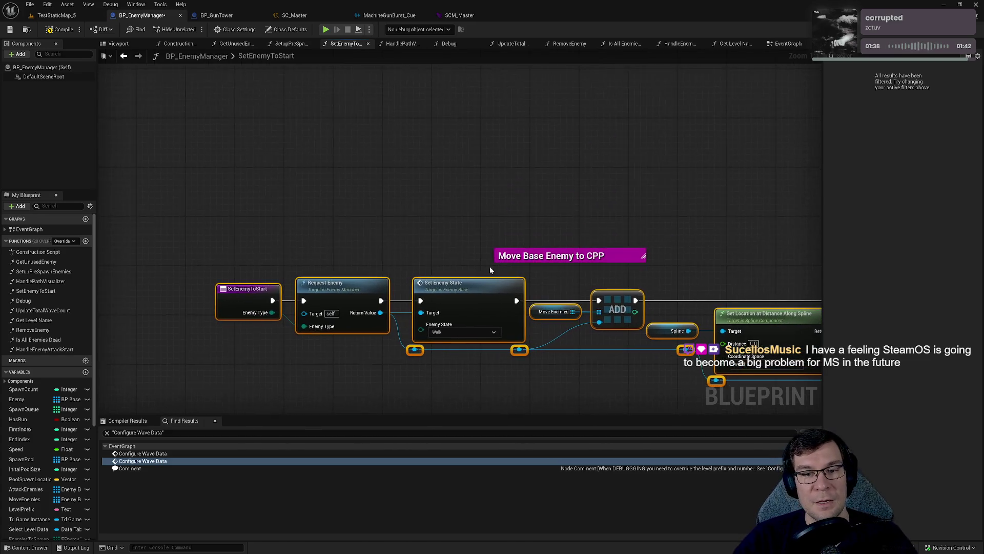
- Move the Move Base Enemy to CPP comment up-left and open Set Enemy State's C++ source
left_click(628, 191)
mouse_move(618, 256)
left_mouse_down()
mouse_move(586, 193)
mouse_move(598, 206)
mouse_move(626, 104)
left_mouse_up()
left_click(507, 325)
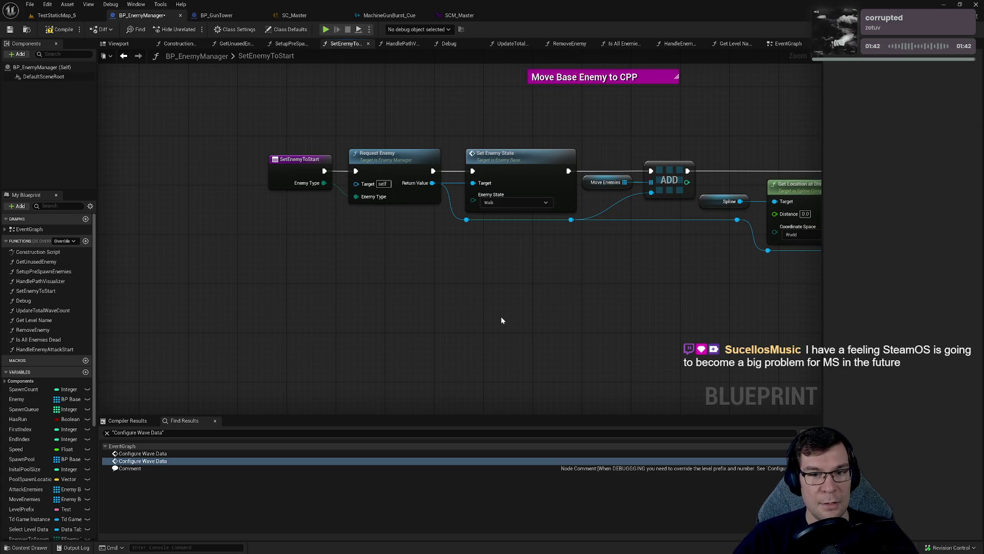
left_click(517, 155)
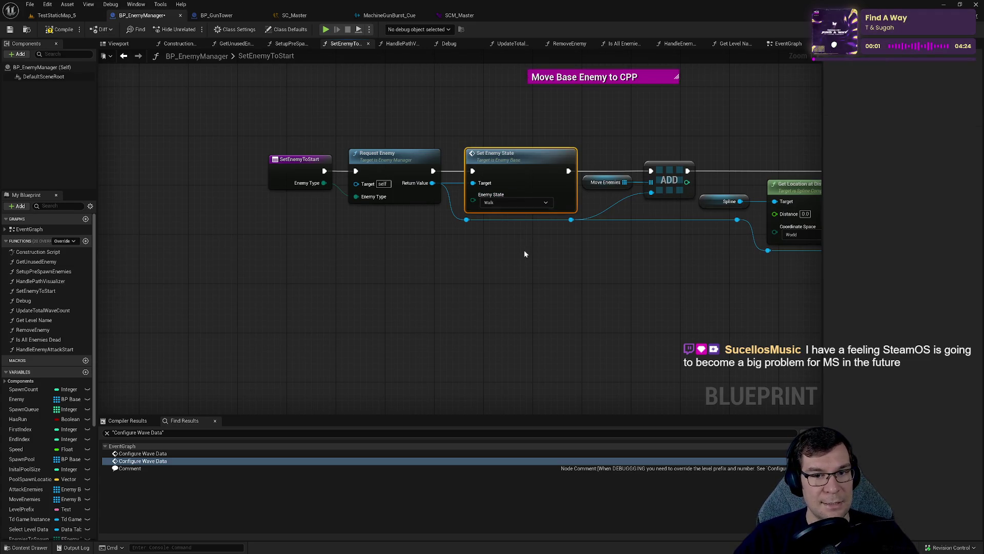
double_click(520, 157)
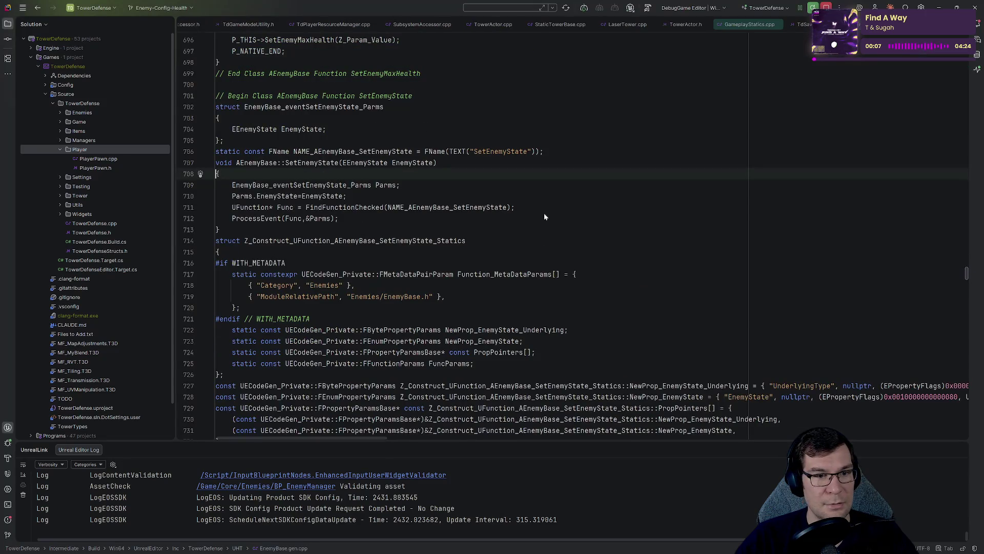
- Search the project for SetEnemyState and open its declaration in EnemyBase.h
left_click(338, 162)
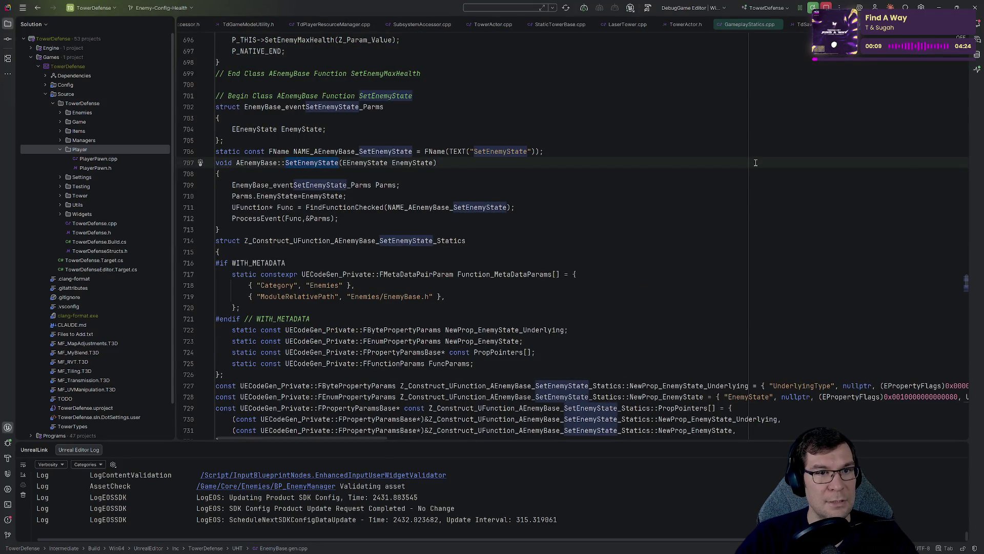
key("ctrl+shift+f")
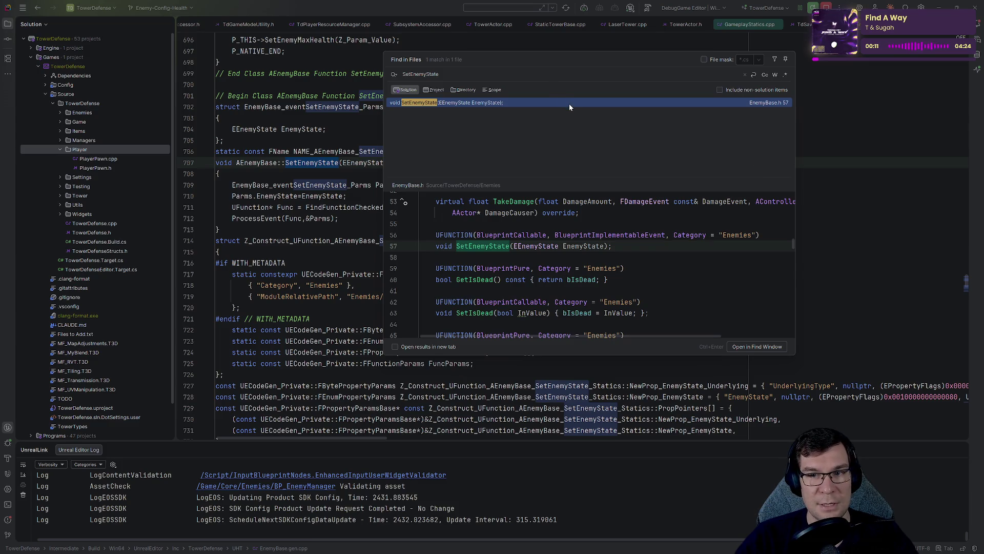
double_click(566, 103)
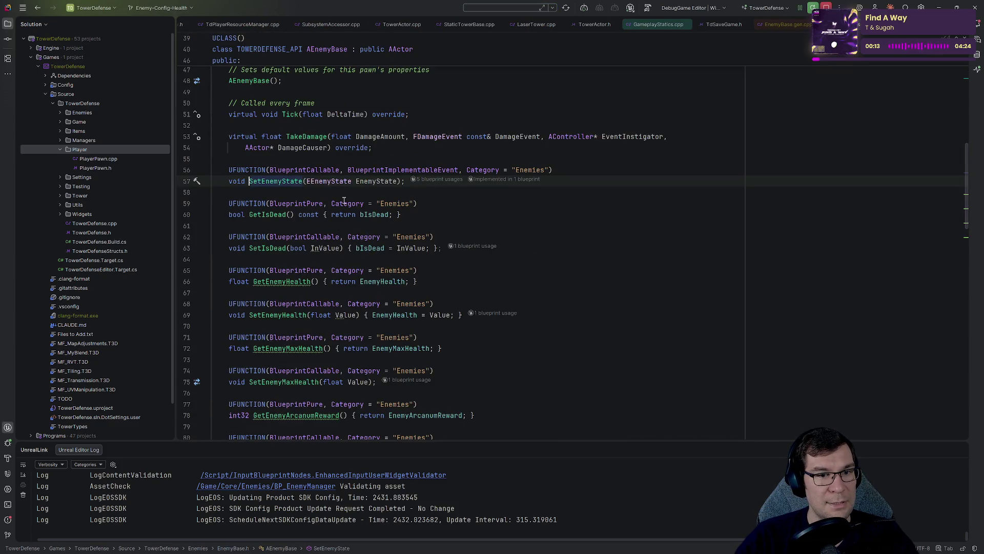
- Check SetEnemyState's usages and jump to its BP_BaseEnemy Blueprint implementation
left_click(296, 181)
key("ctrl+alt+F7")
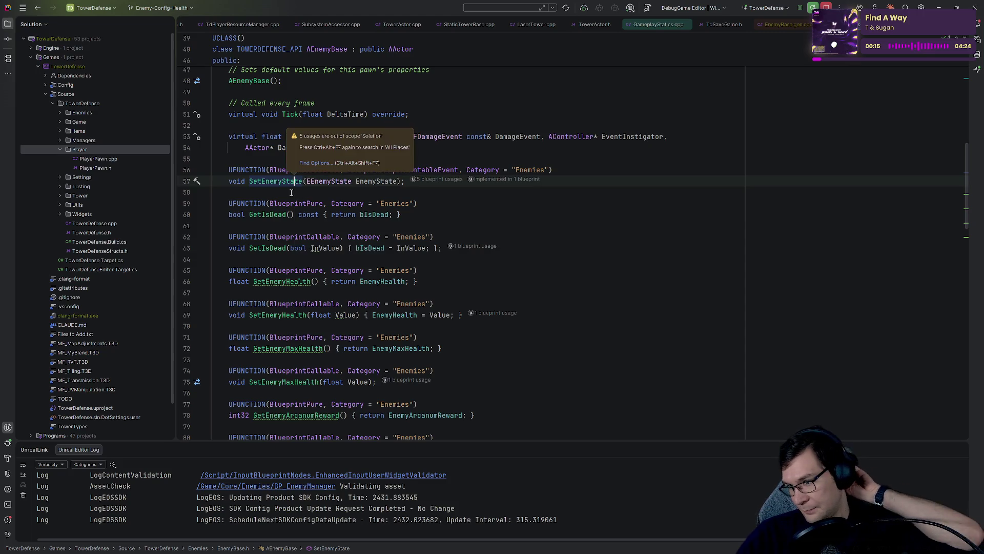
left_click(291, 192)
left_click(276, 182)
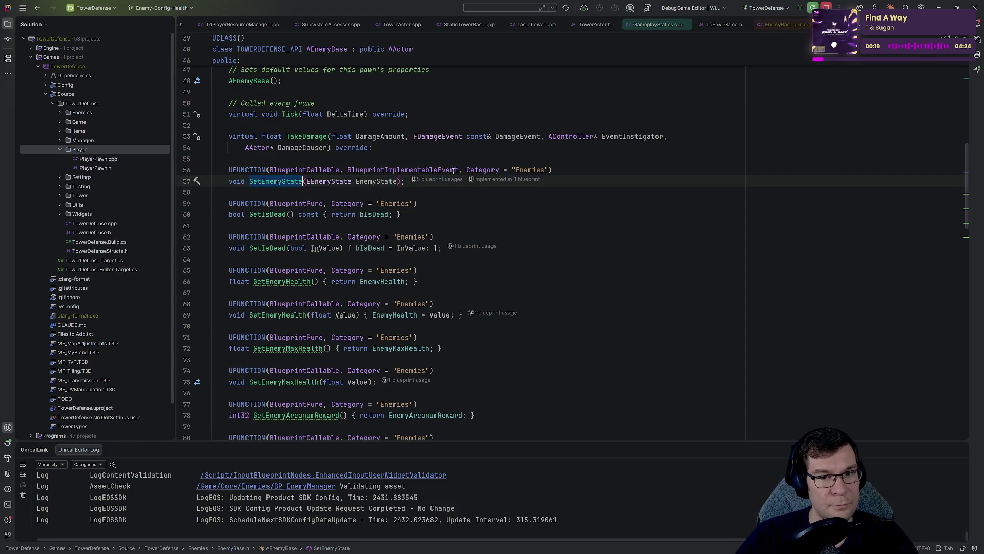
left_click(514, 181)
left_click(384, 217)
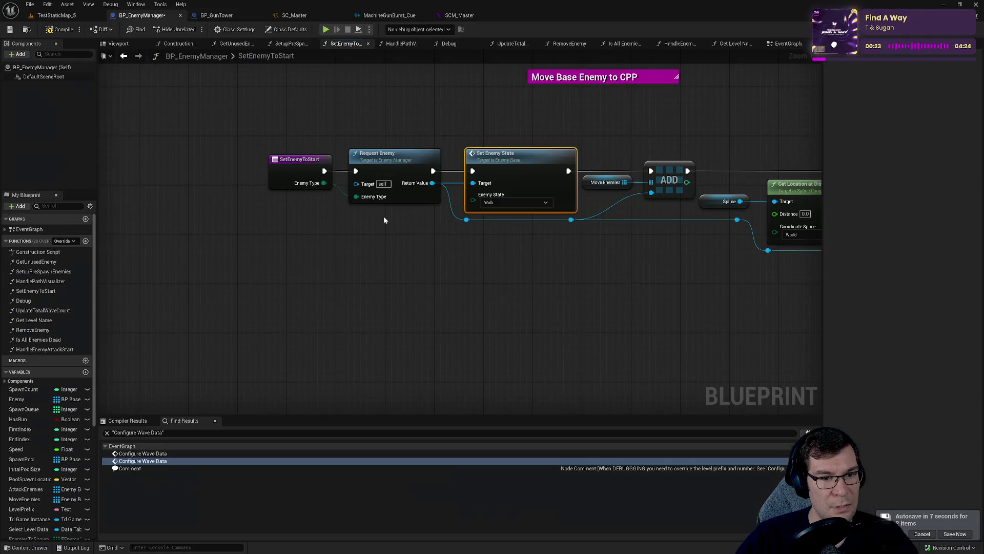
- Inspect the Set Enemy State nodes in BP_BaseEnemy's EventGraph
left_click_drag(508, 288, 376, 239)
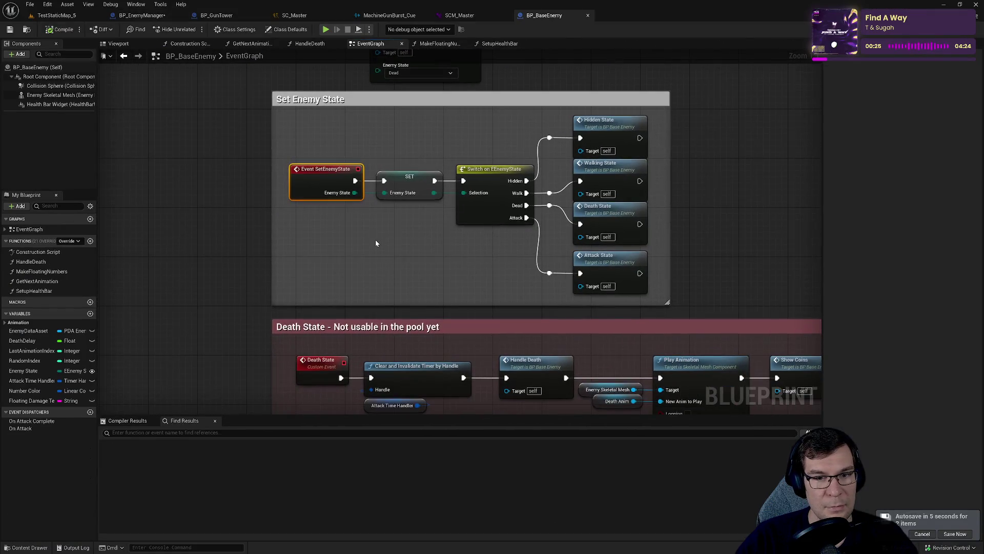
left_click_drag(386, 122, 653, 298)
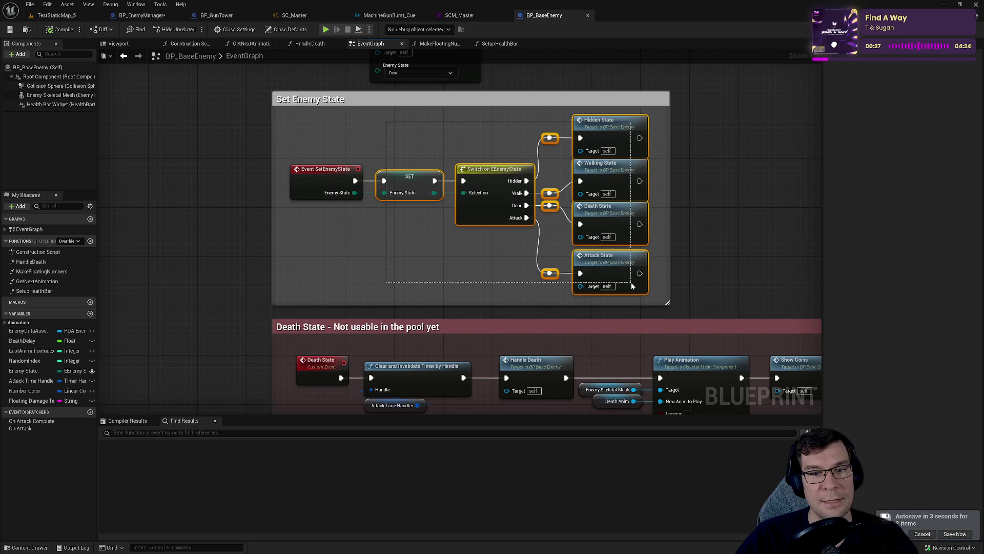
left_click(359, 229)
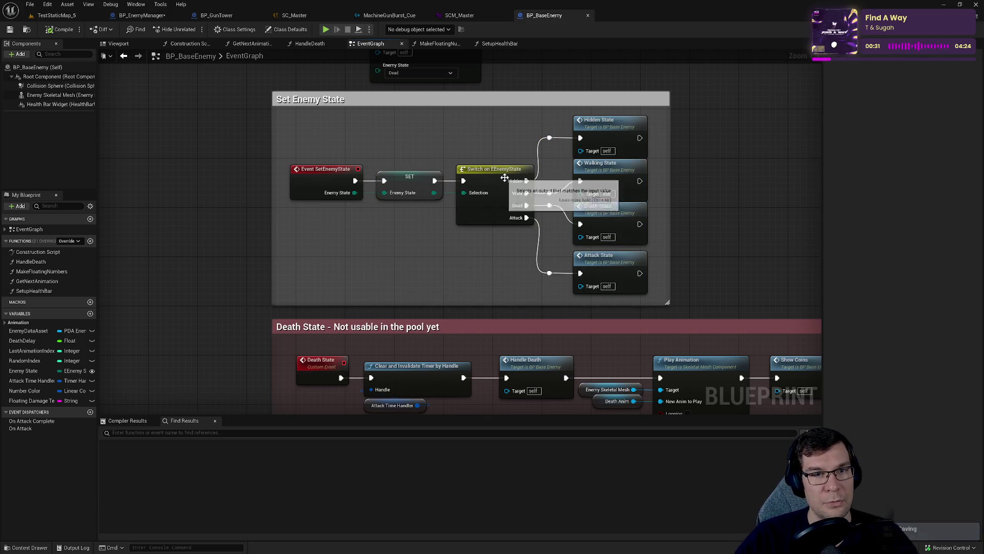
- Go back to BP_EnemyManager's SetEnemyToStart graph and select its Set Enemy State call
key("ctrl+Tab")
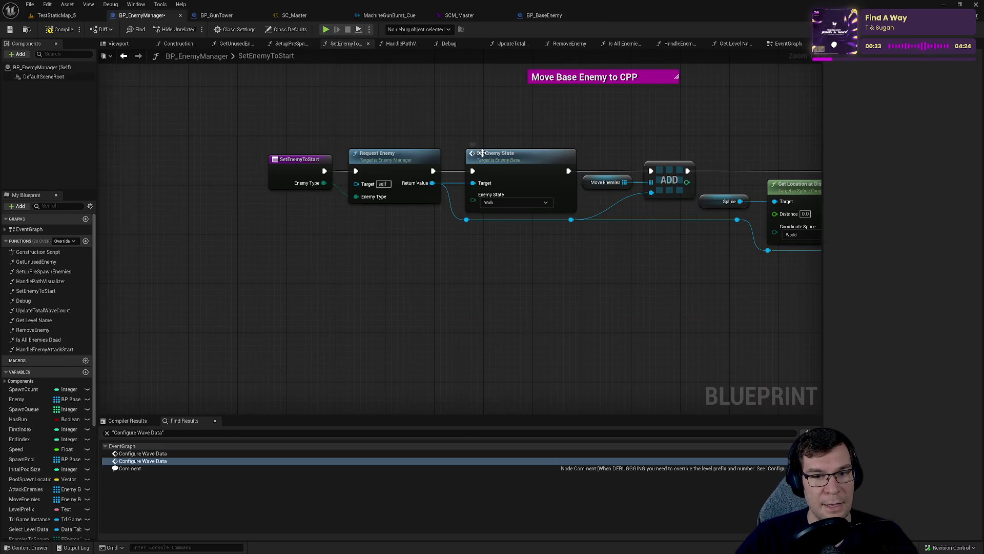
mouse_move(487, 156)
left_mouse_down()
mouse_move(437, 128)
mouse_move(368, 122)
left_mouse_up()
left_click(369, 169)
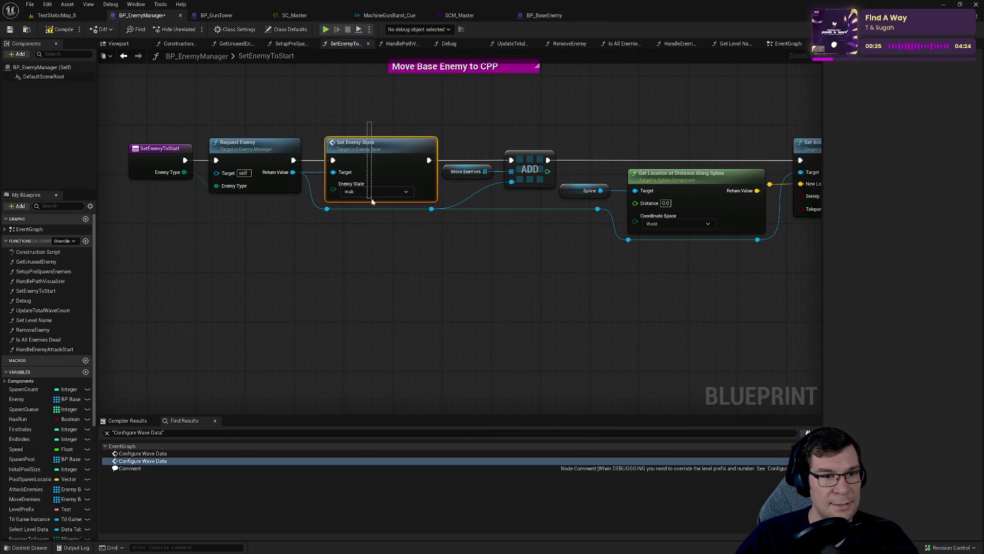
- Add a Set Enemy Health node on the enemy reference, wired into the exec flow
mouse_move(371, 197)
left_mouse_down()
mouse_move(380, 211)
mouse_move(213, 219)
left_mouse_up()
mouse_move(211, 126)
left_mouse_down()
mouse_move(234, 163)
mouse_move(512, 185)
mouse_move(528, 201)
mouse_move(401, 231)
left_mouse_up()
mouse_move(469, 214)
left_mouse_down()
mouse_move(513, 234)
mouse_move(508, 300)
left_mouse_up()
type("set enemy h")
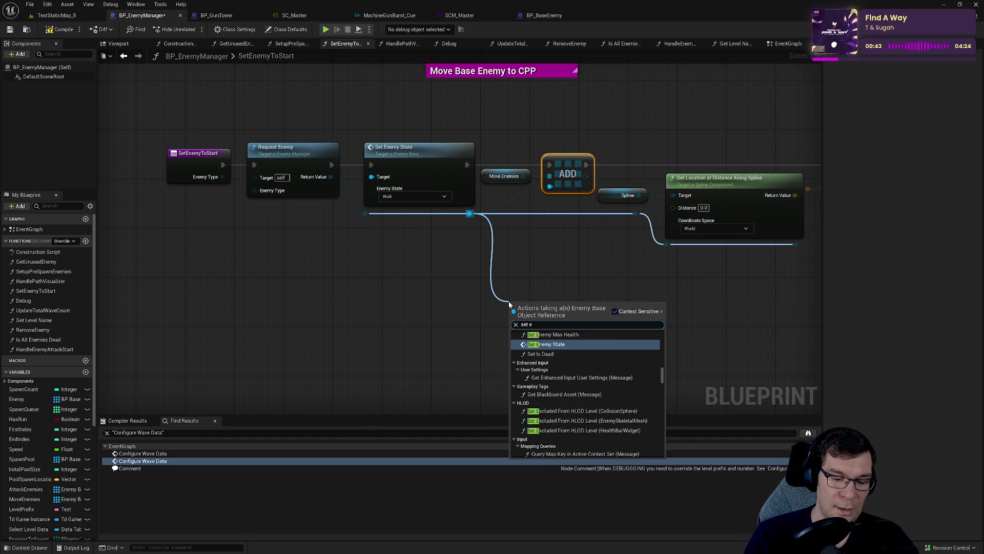
type("ealth")
key("Return")
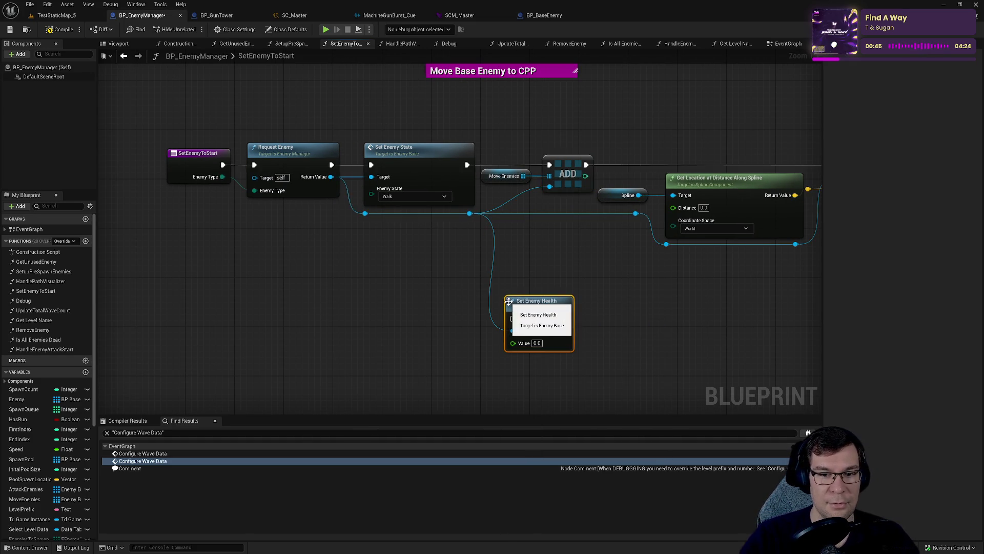
mouse_move(467, 165)
left_mouse_down()
mouse_move(512, 318)
mouse_move(549, 165)
left_mouse_up()
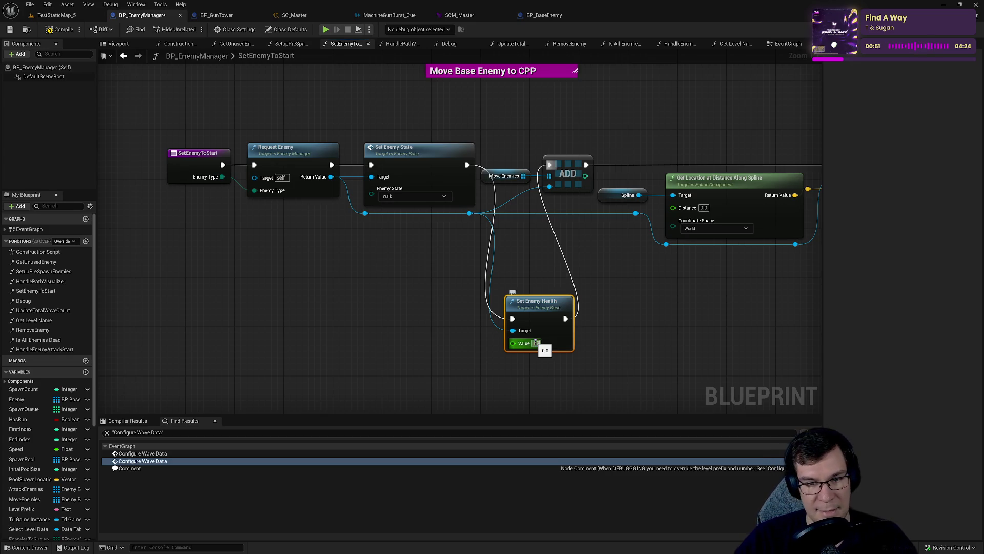
- Set the Set Enemy Health value to 9800 and save BP_EnemyManager
left_click(539, 342)
type("9800")
key("Return")
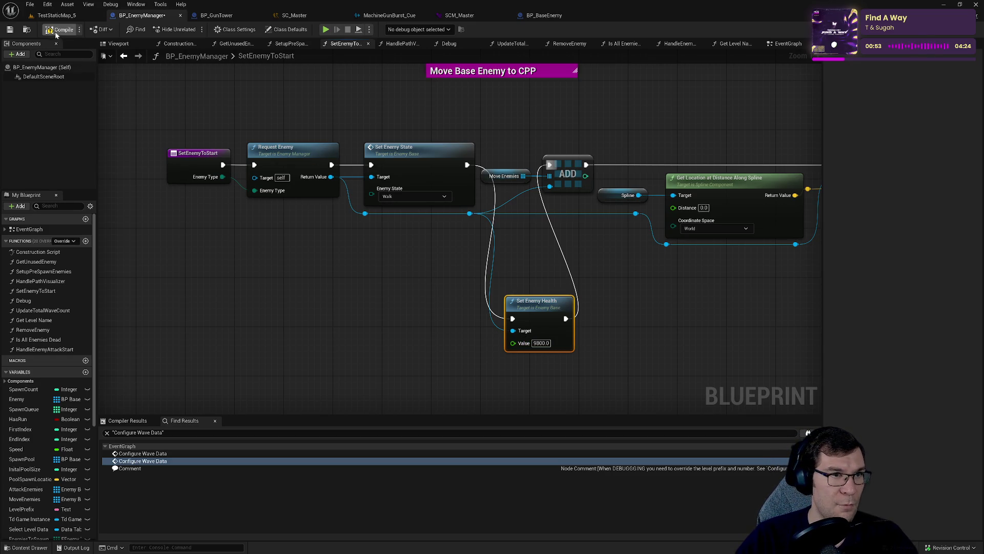
left_click(10, 31)
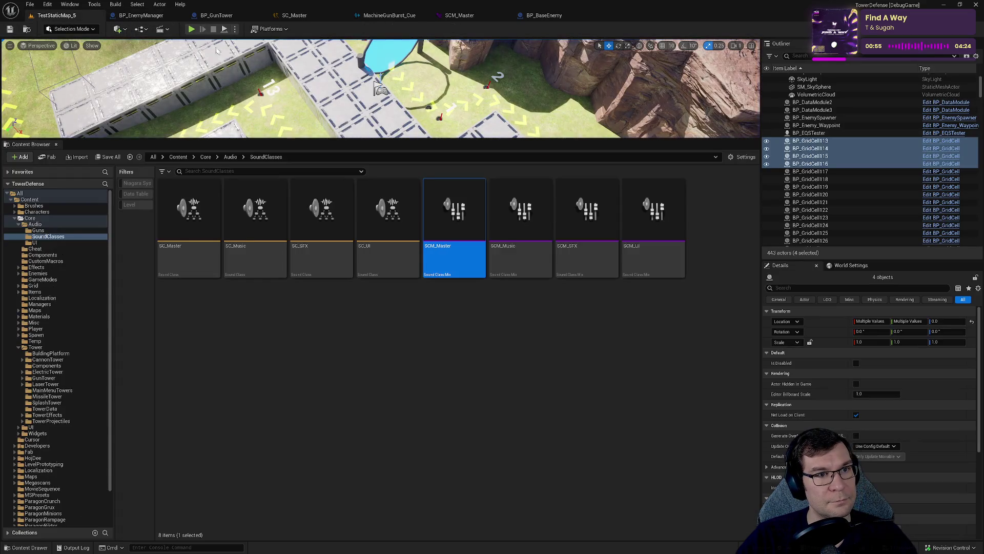
- Close SC_Master, playtest the level full screen through Wave 1, then return to BP_EnemyManager
left_click(316, 18)
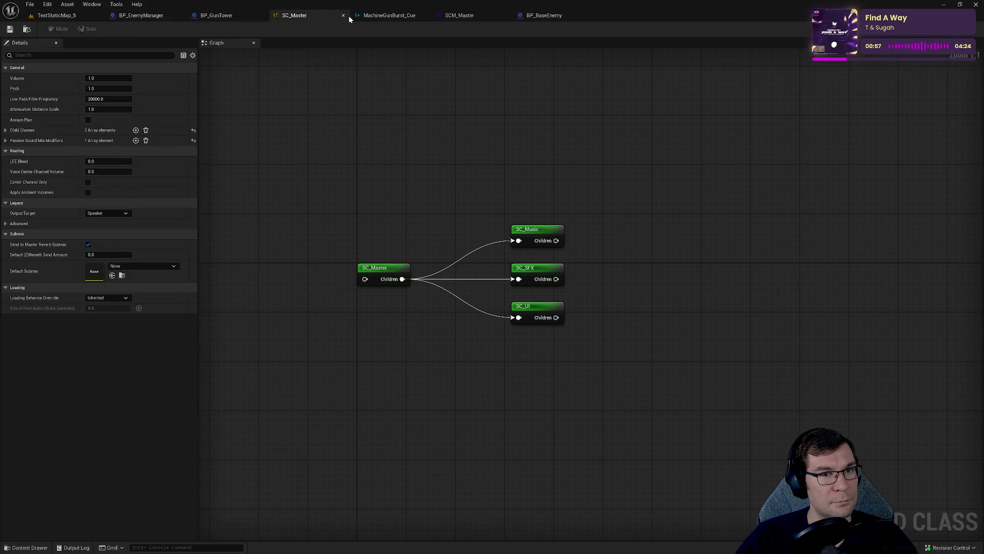
left_click(343, 15)
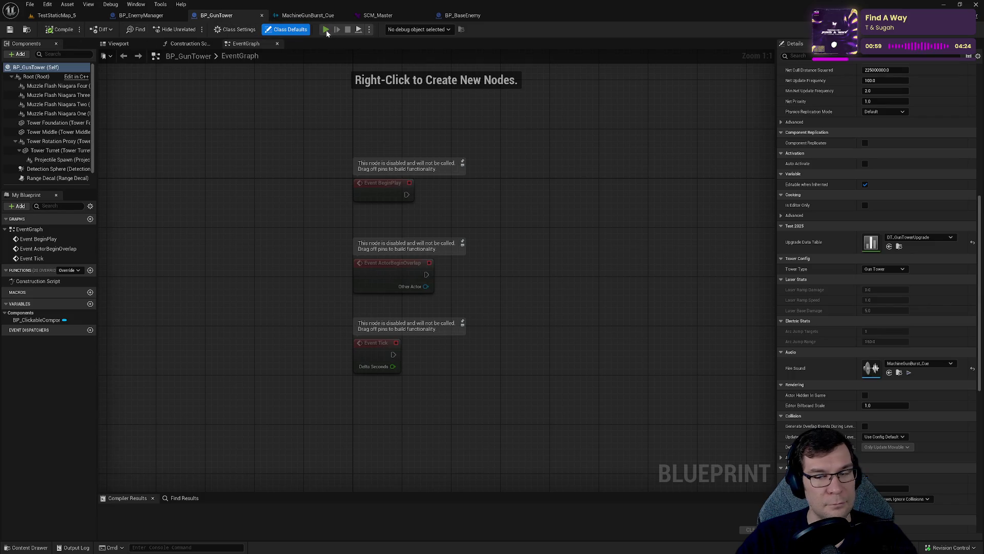
left_click(326, 29)
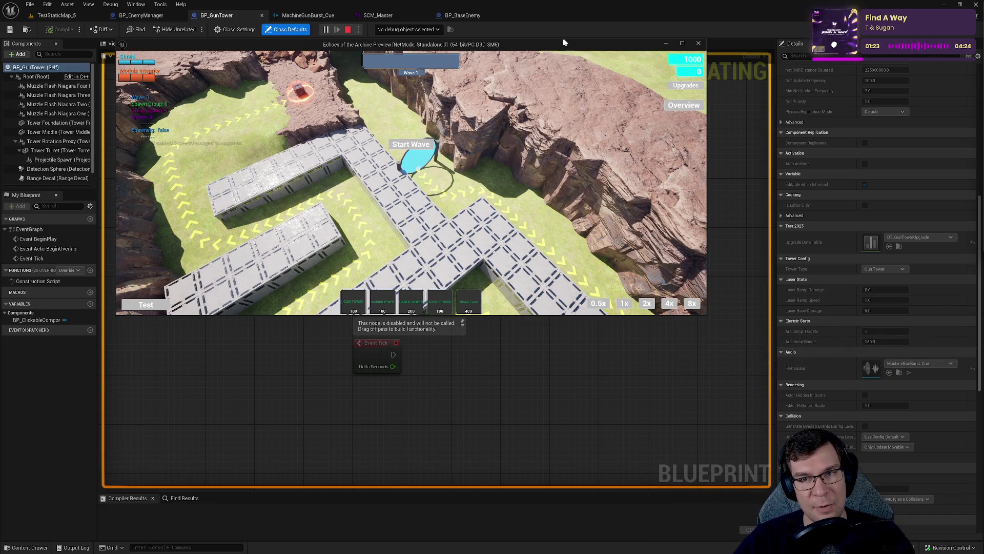
left_click(683, 44)
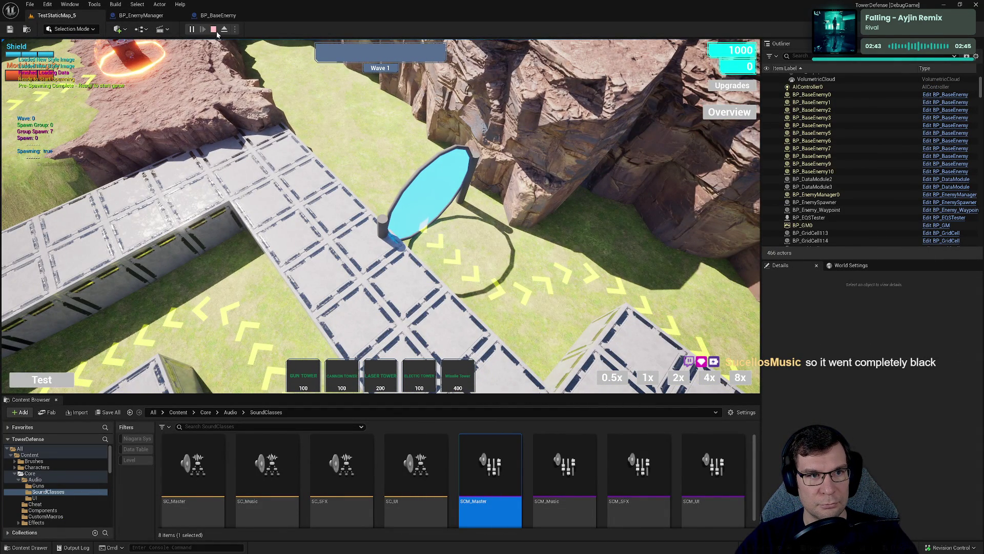
left_click(123, 15)
- Replay the level from the level view, then stop the session with Esc
left_click_drag(552, 149, 562, 163)
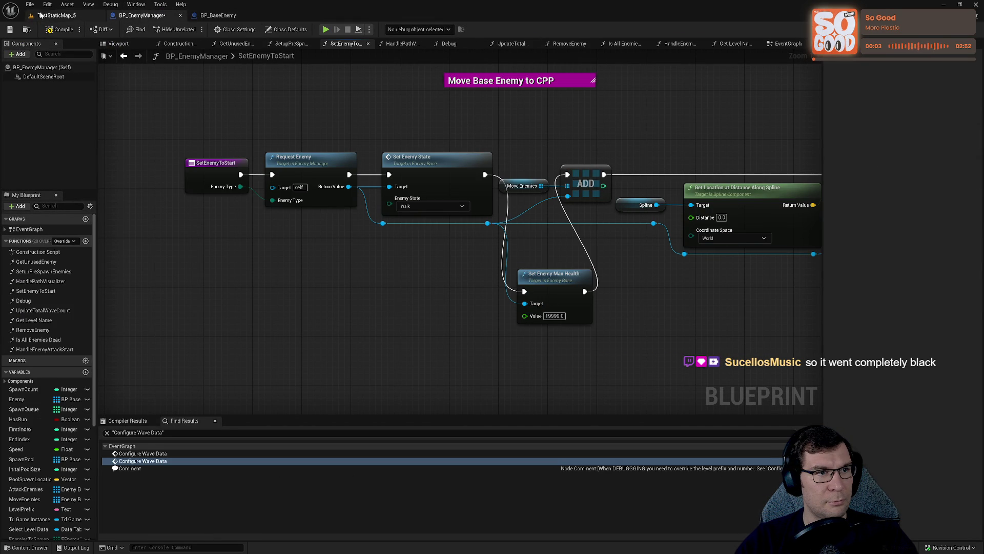
left_click(57, 15)
left_click(191, 29)
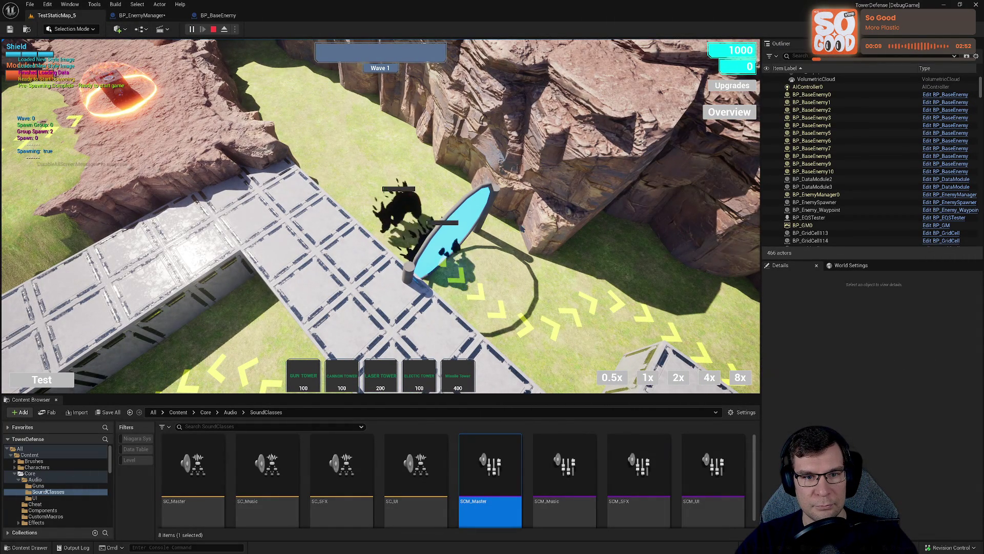
key("Escape")
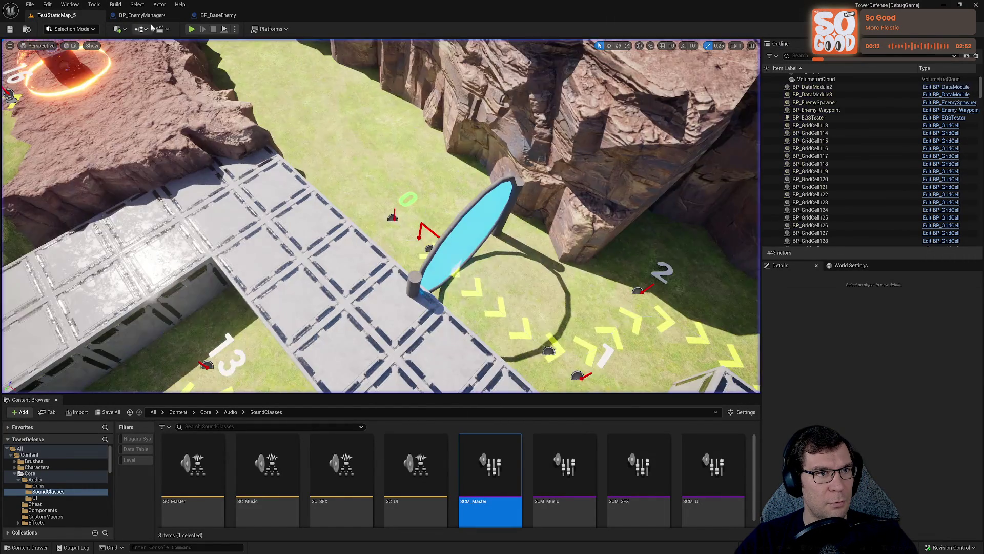
- Delete the Set Enemy Max Health node from SetEnemyToStart and save BP_EnemyManager
left_click_drag(606, 308, 514, 300)
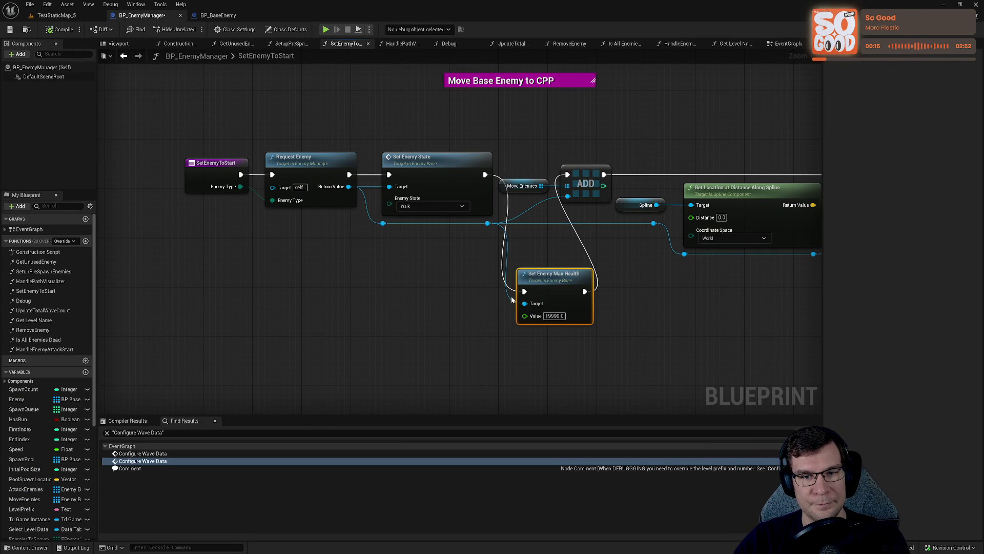
key("Delete")
left_click(9, 29)
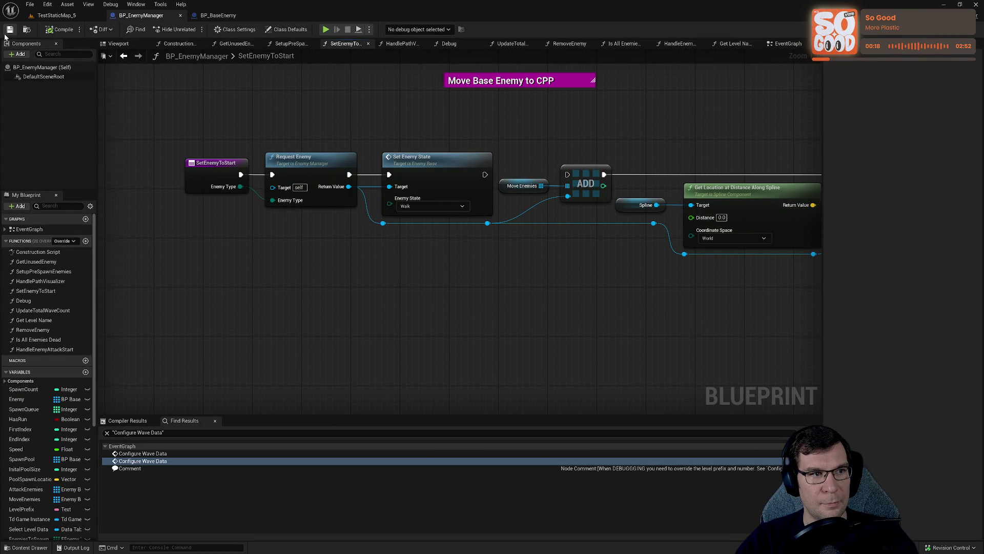
left_click_drag(200, 224, 382, 247)
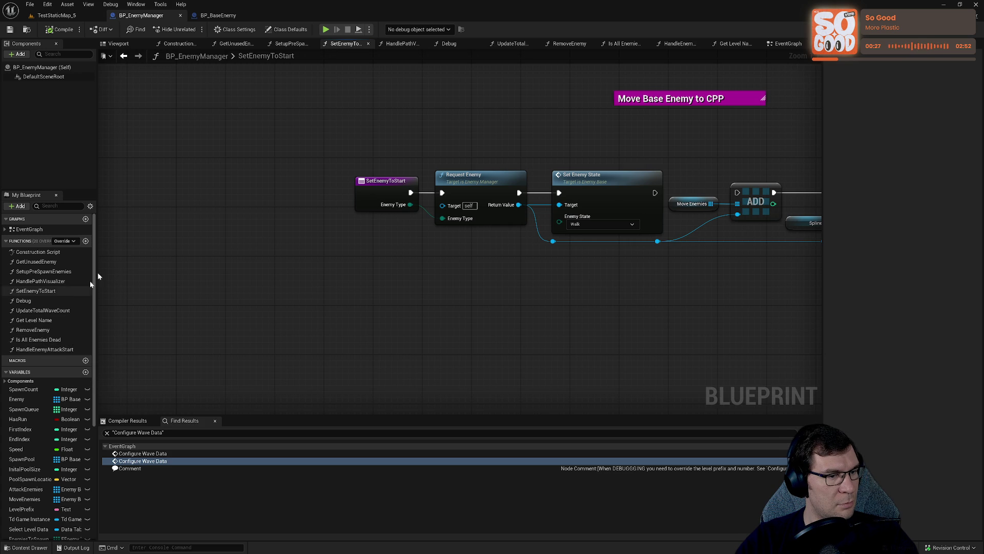
- In BP_BaseEnemy, inspect the Update Health call, then browse the SetupHealthBar and MakeFloatingNumbers graphs
left_click(216, 15)
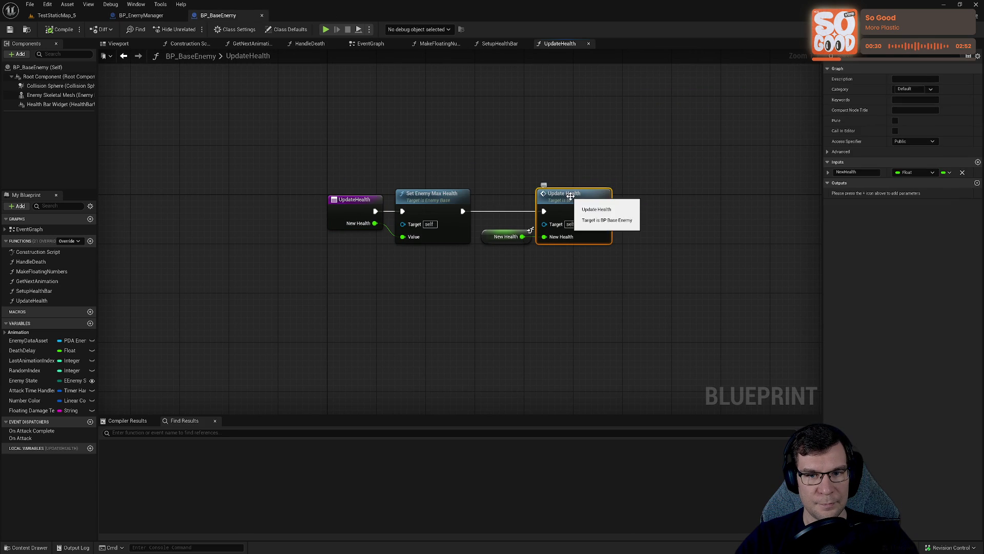
left_click(570, 196)
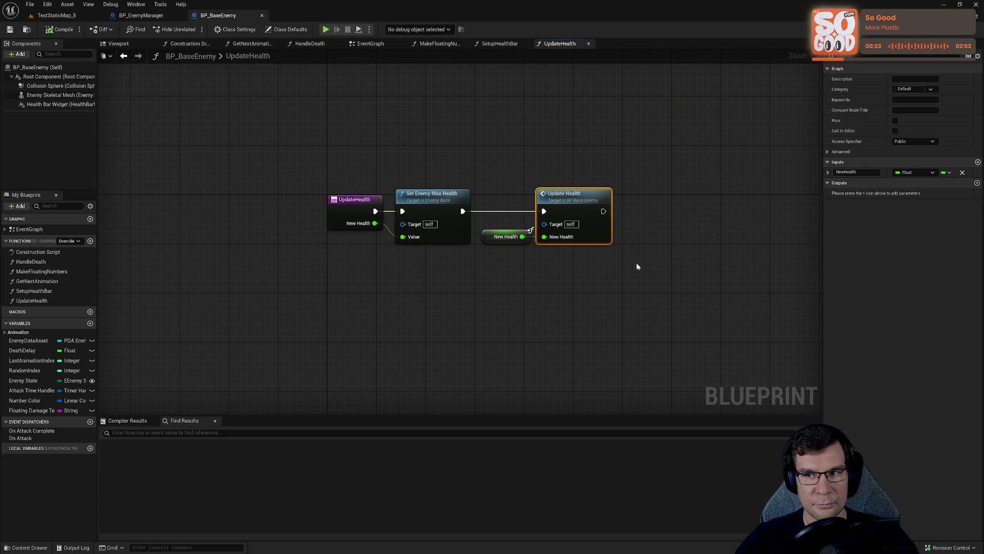
left_click_drag(637, 263, 582, 132)
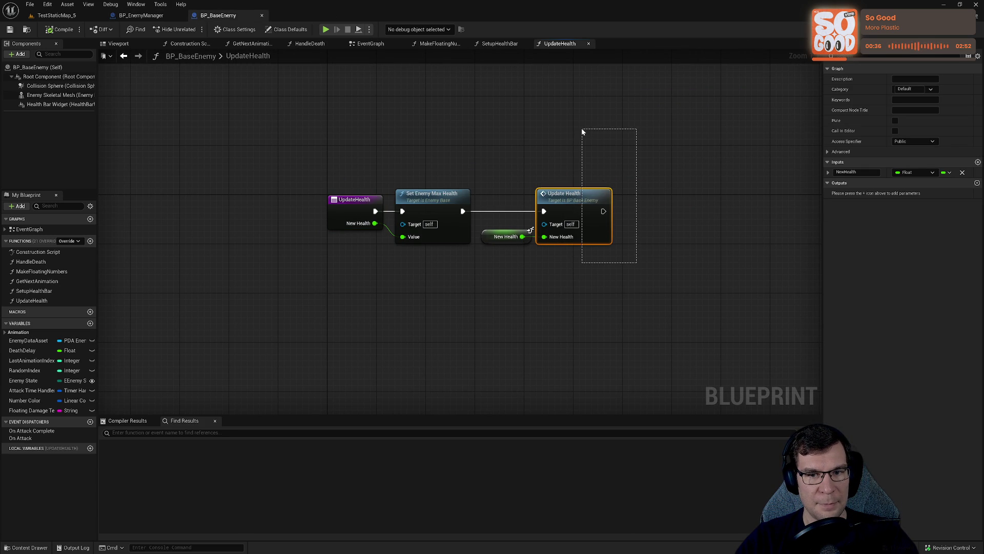
left_click(585, 163)
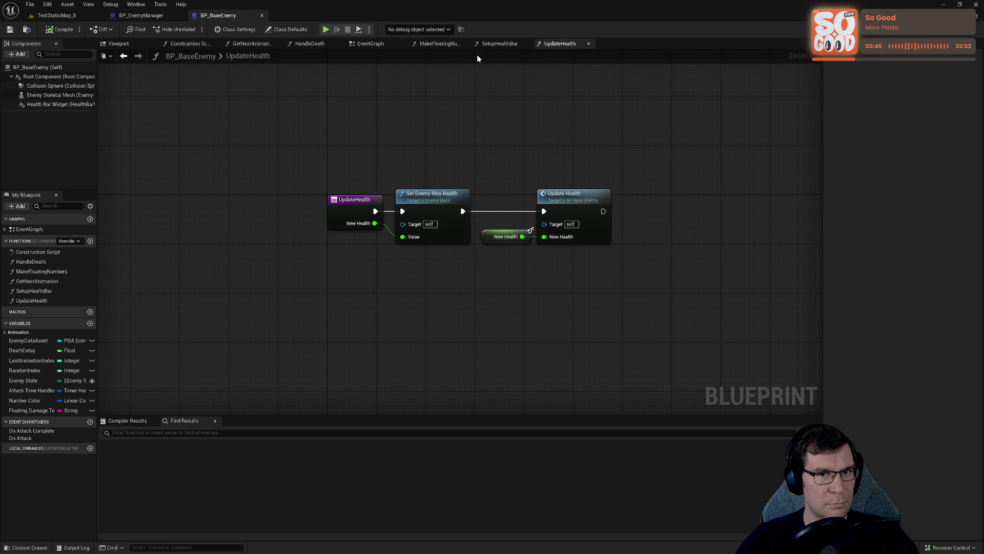
left_click(486, 45)
left_click(438, 45)
- Double-click the EventGraph's Setup Health Bar call and select its Enemy Data Asset health nodes
left_click(371, 46)
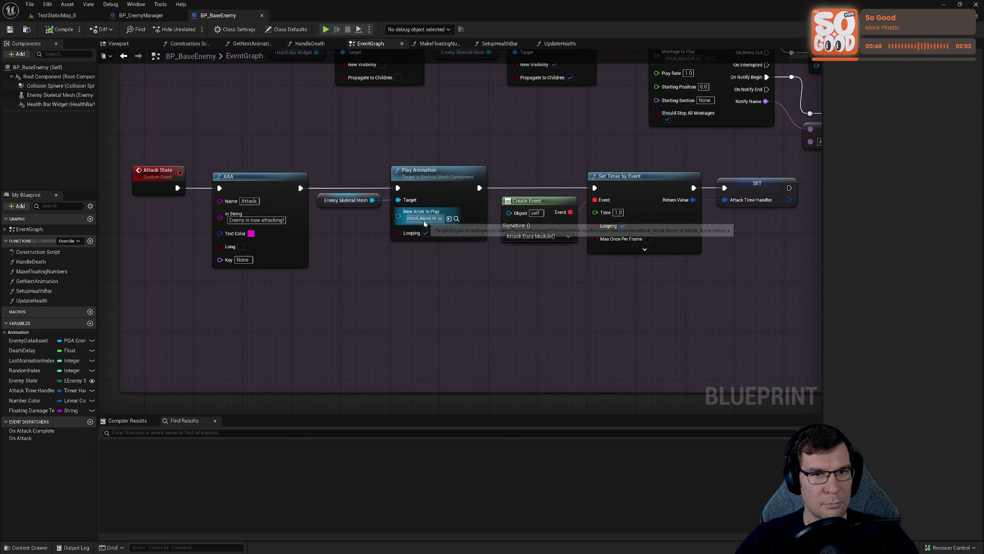
mouse_move(153, 50)
left_mouse_down()
mouse_move(413, 285)
mouse_move(534, 84)
mouse_move(571, 331)
left_mouse_up()
mouse_move(517, 293)
left_mouse_down()
mouse_move(623, 152)
mouse_move(578, 292)
mouse_move(366, 412)
left_mouse_up()
left_click(465, 216)
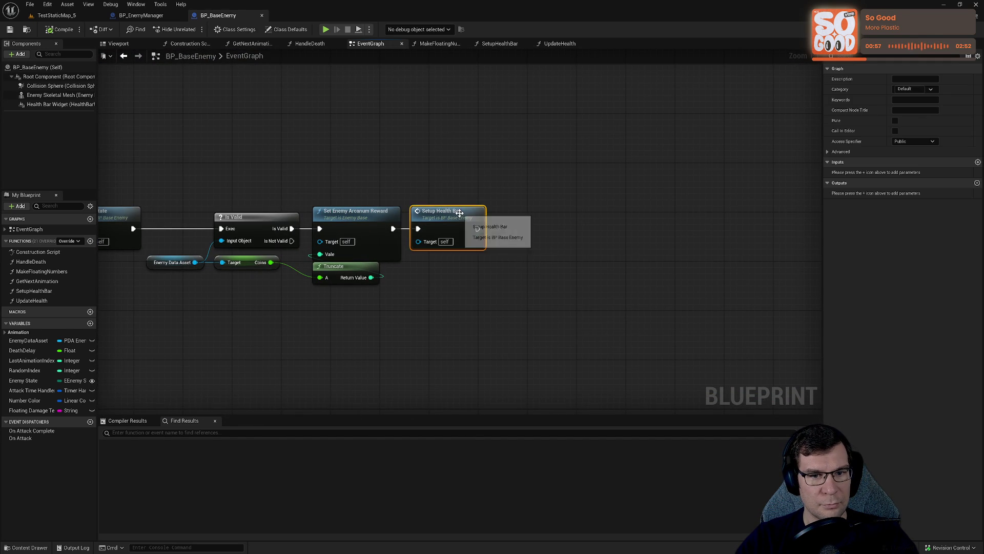
double_click(450, 212)
left_click_drag(402, 255, 403, 157)
left_click_drag(575, 281, 532, 285)
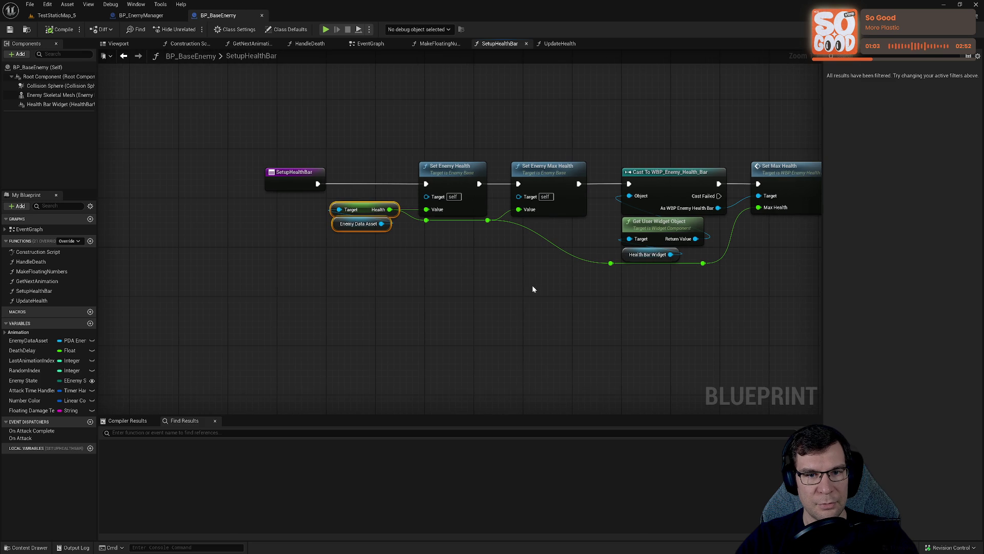
- Delete the Enemy Data Asset health lookup nodes in SetupHealthBar
left_click(368, 308)
left_click_drag(367, 302, 374, 181)
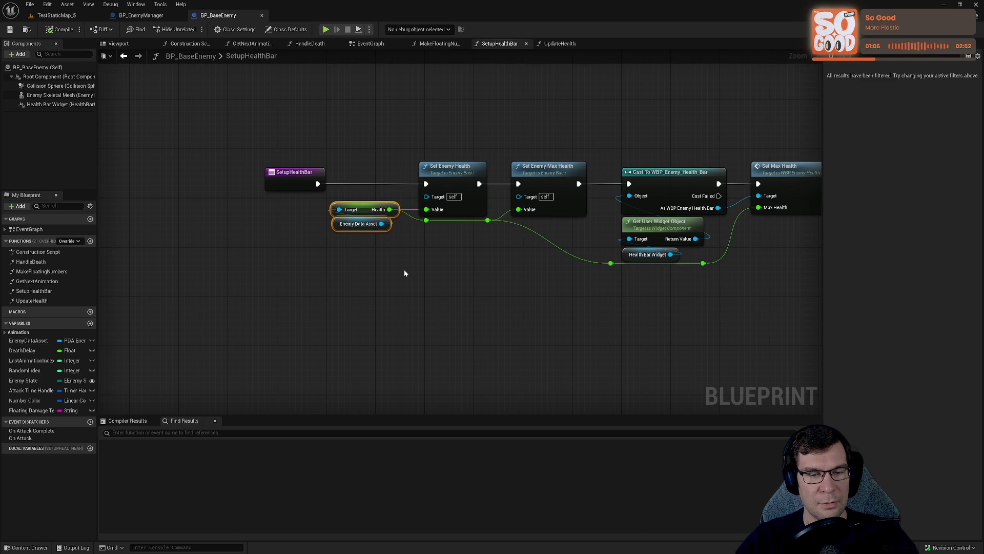
left_click(405, 273)
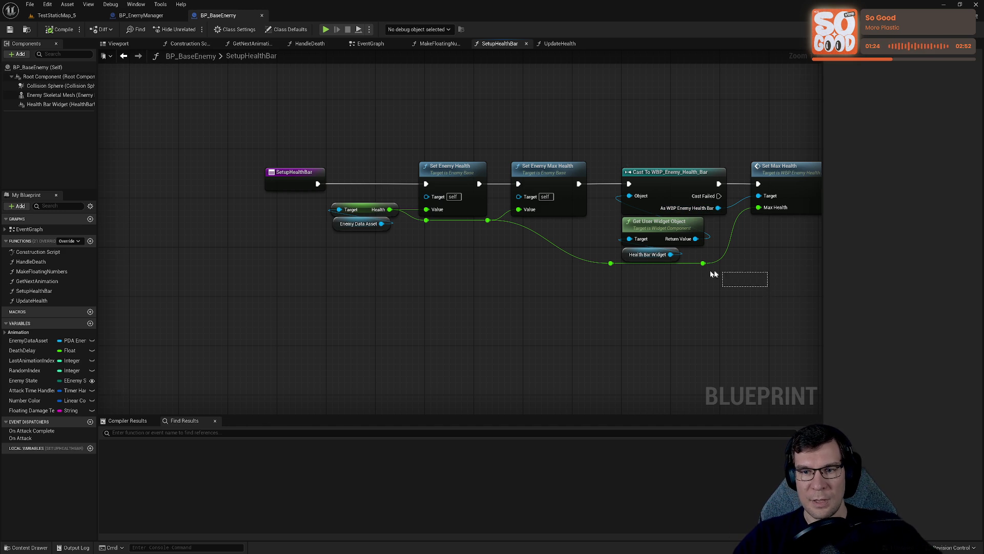
mouse_move(324, 300)
left_mouse_down()
mouse_move(831, 161)
mouse_move(380, 136)
mouse_move(444, 125)
left_mouse_up()
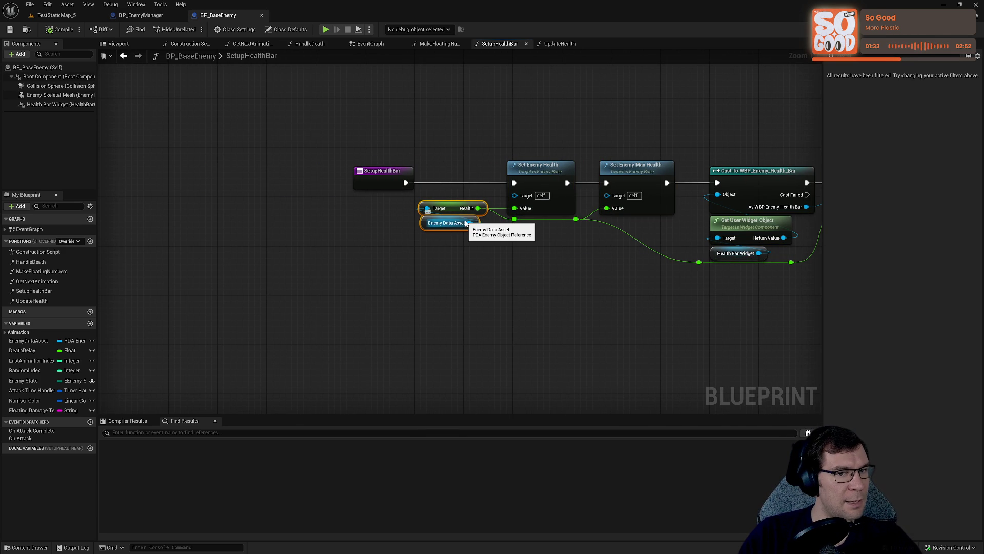
key("Delete")
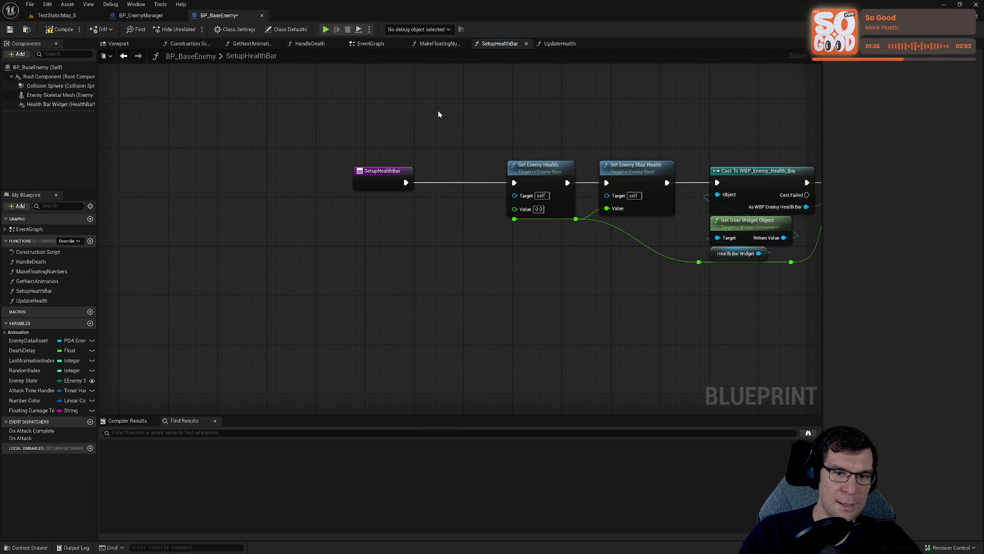
- Wire both setters' Value pins into a new entry input through a reroute point
mouse_move(514, 209)
left_mouse_down()
mouse_move(366, 183)
mouse_move(514, 219)
left_mouse_up()
double_click(431, 196)
left_click_drag(429, 195, 515, 219)
mouse_move(441, 244)
left_mouse_down()
mouse_move(515, 208)
mouse_move(482, 232)
mouse_move(481, 200)
left_mouse_up()
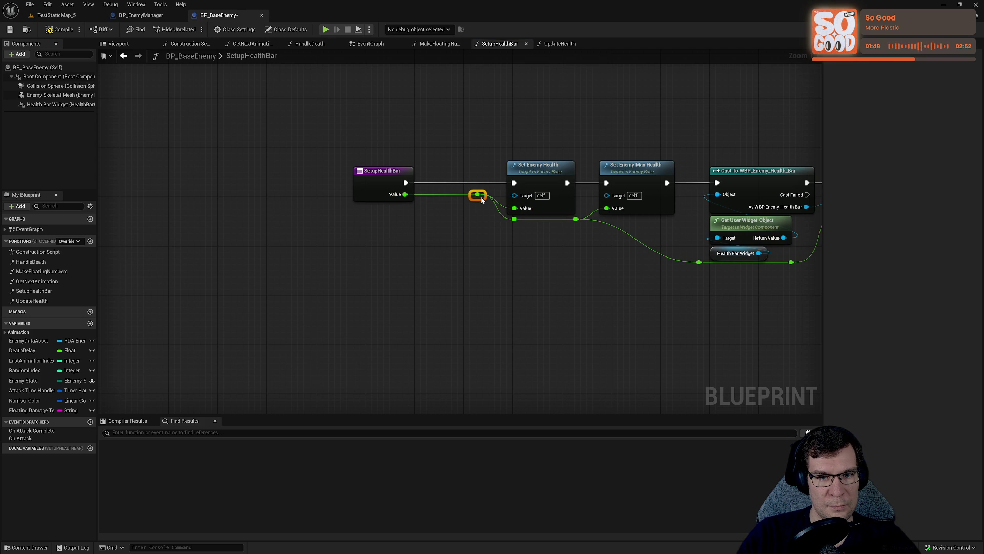
left_click_drag(393, 171, 448, 173)
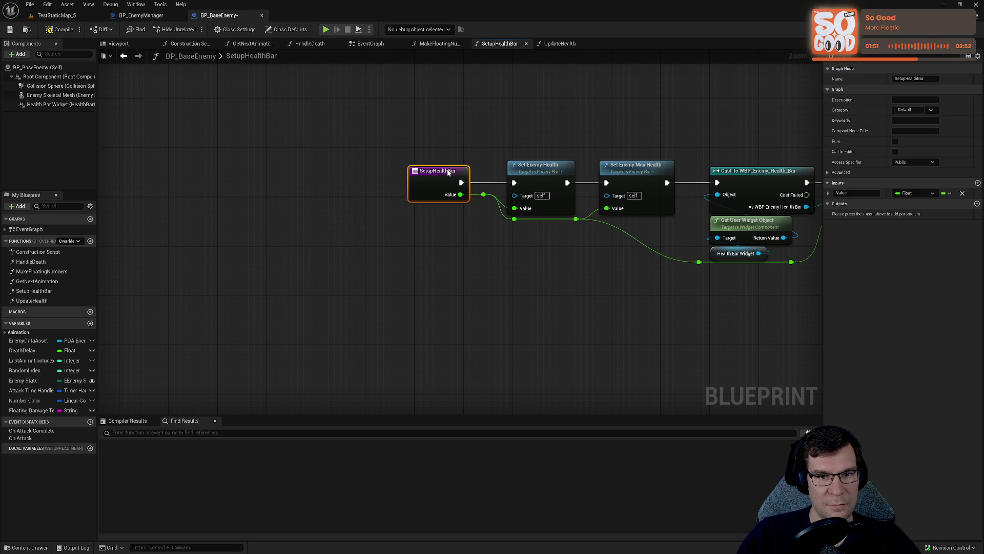
- Rename the new input to EnemyHealth and check the updated EventGraph call
left_click(853, 193)
type("Ene")
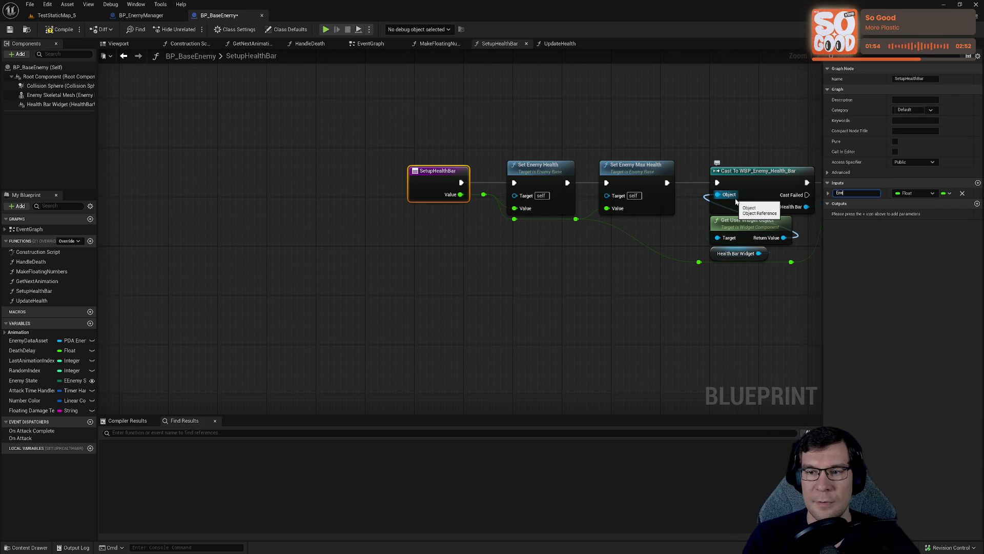
type("myHealth")
key("Return")
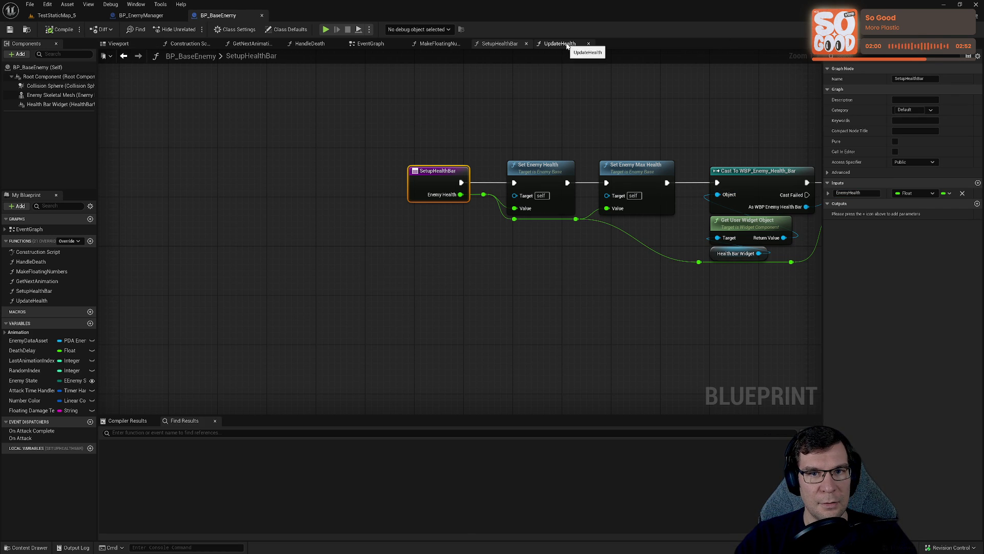
left_click(375, 44)
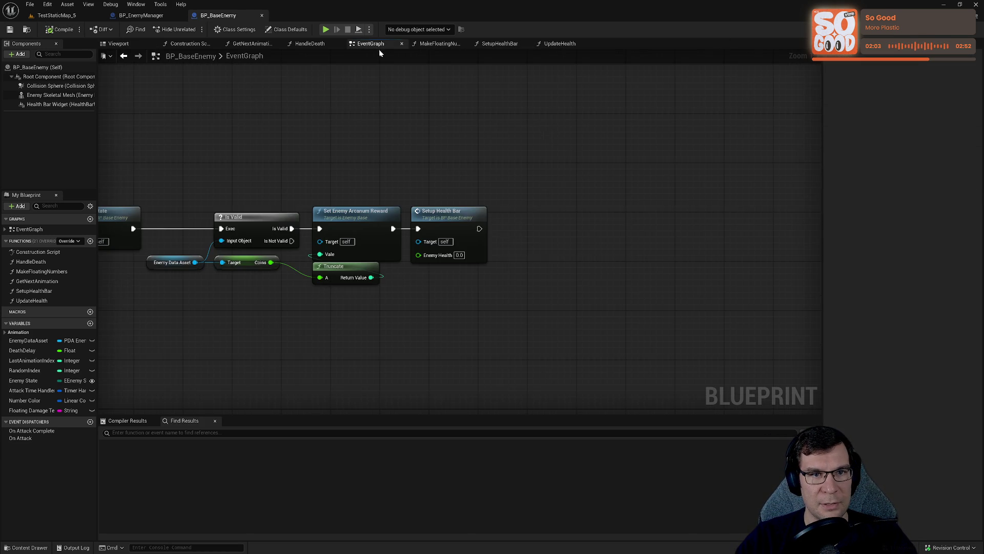
- Inspect the enemy's skeletal mesh, its animation asset and the FireSplines material
left_click_drag(611, 239, 633, 240)
key("ctrl+Tab")
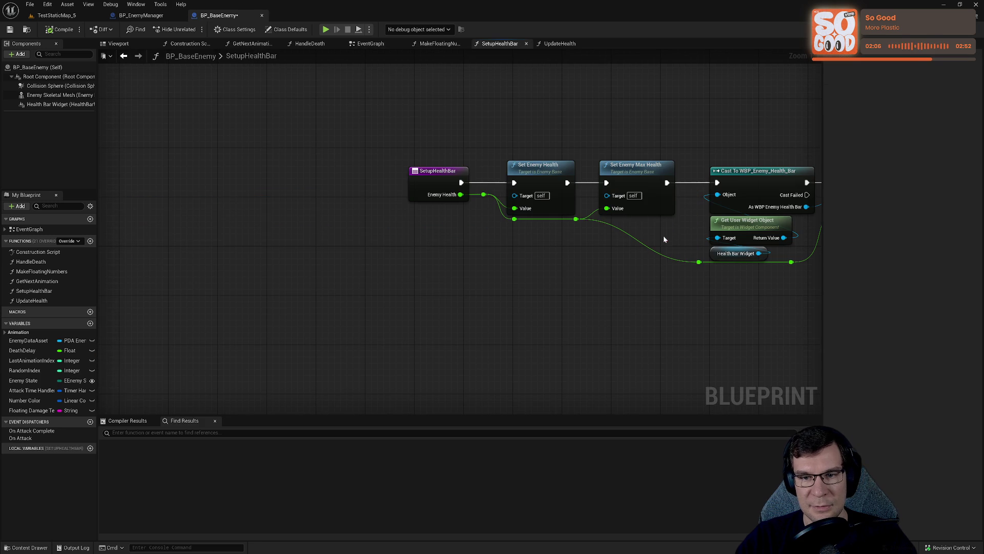
key("ctrl+Tab")
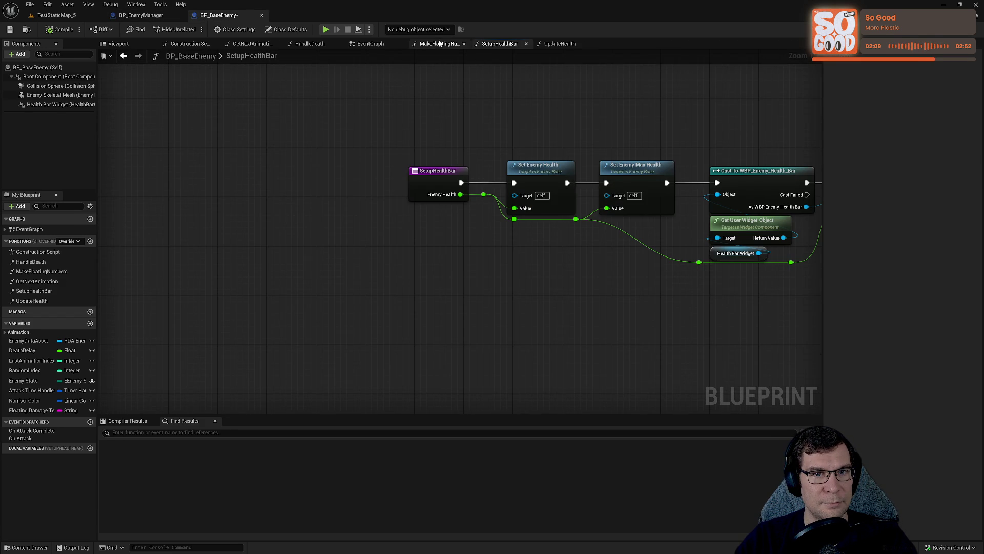
left_click(118, 44)
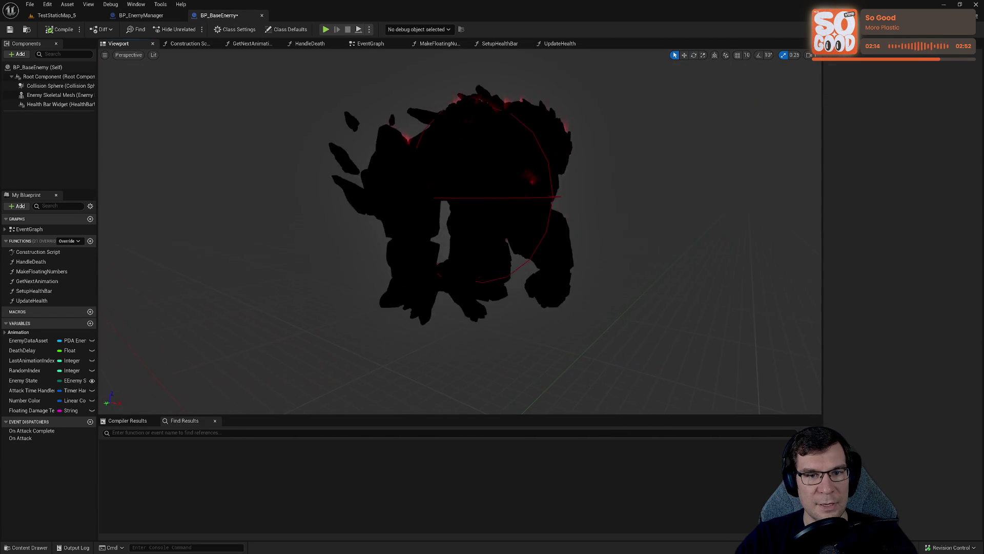
left_click(461, 231)
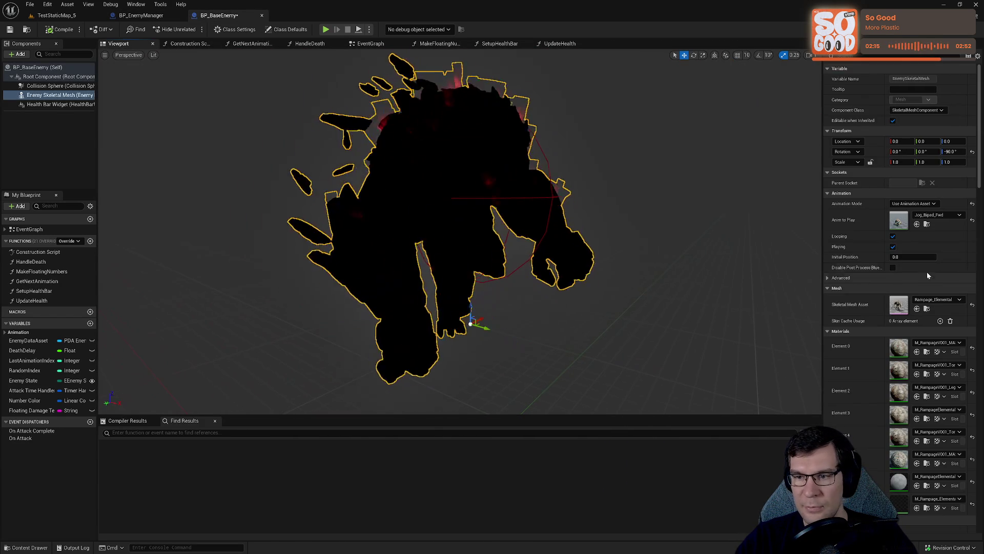
left_click(929, 226)
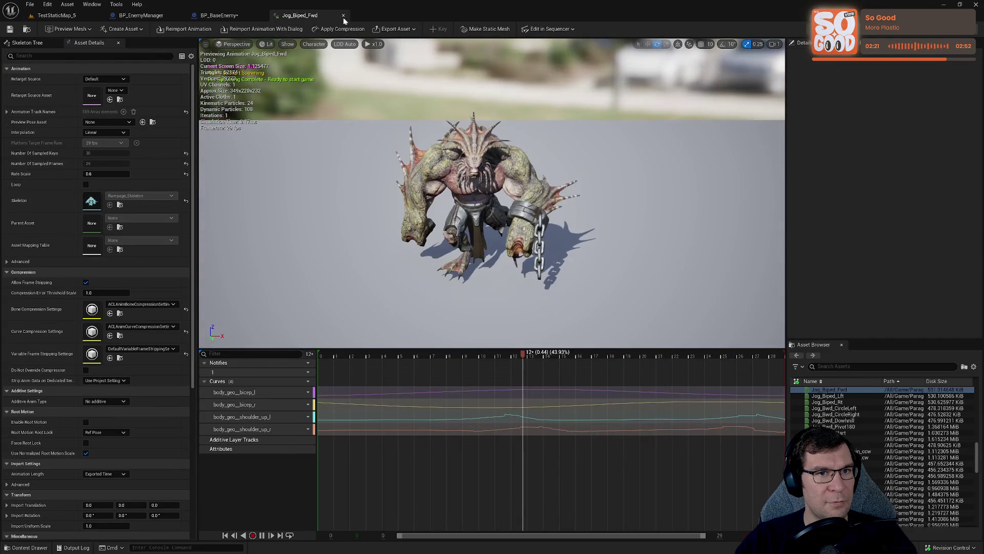
left_click(343, 16)
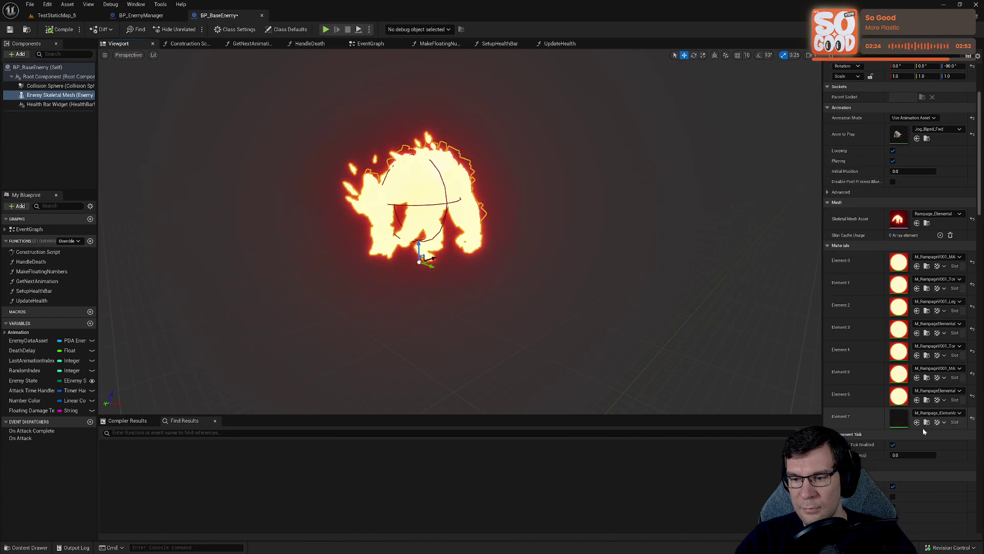
key("ctrl+b")
double_click(282, 464)
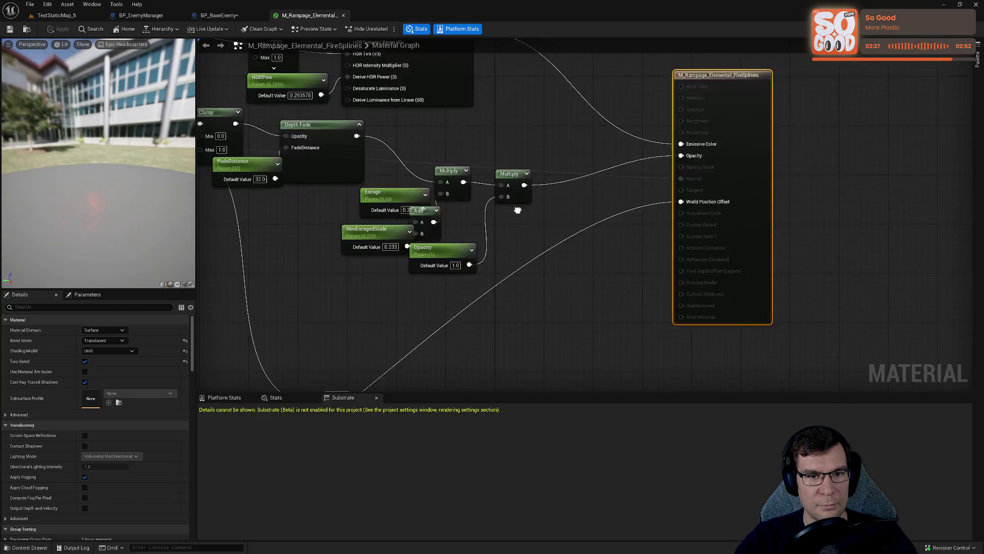
left_click(344, 15)
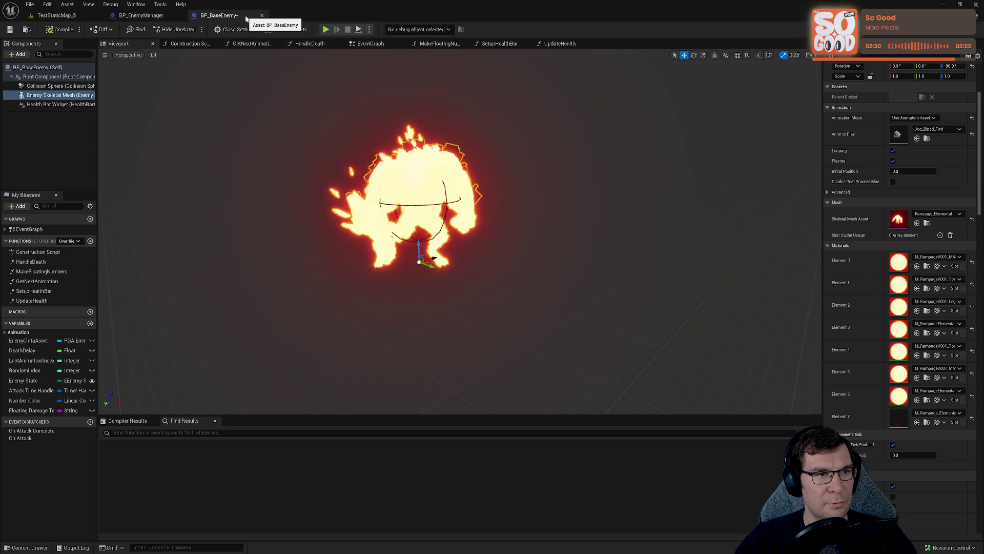
- Move SetEnemyToStart's first nodes left, save BP_EnemyManager, and return to BP_BaseEnemy's EventGraph
left_click(141, 15)
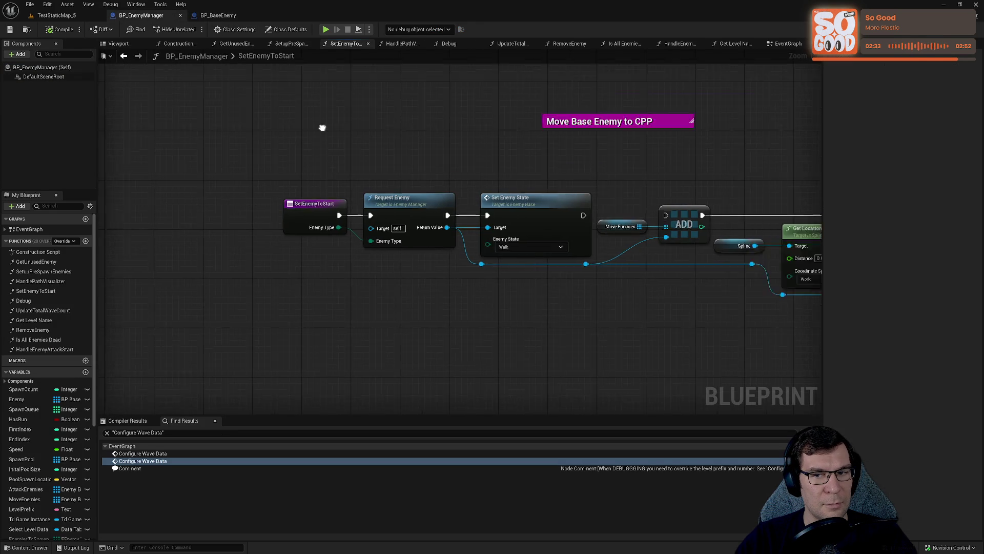
scroll(490, 263, "up", 2)
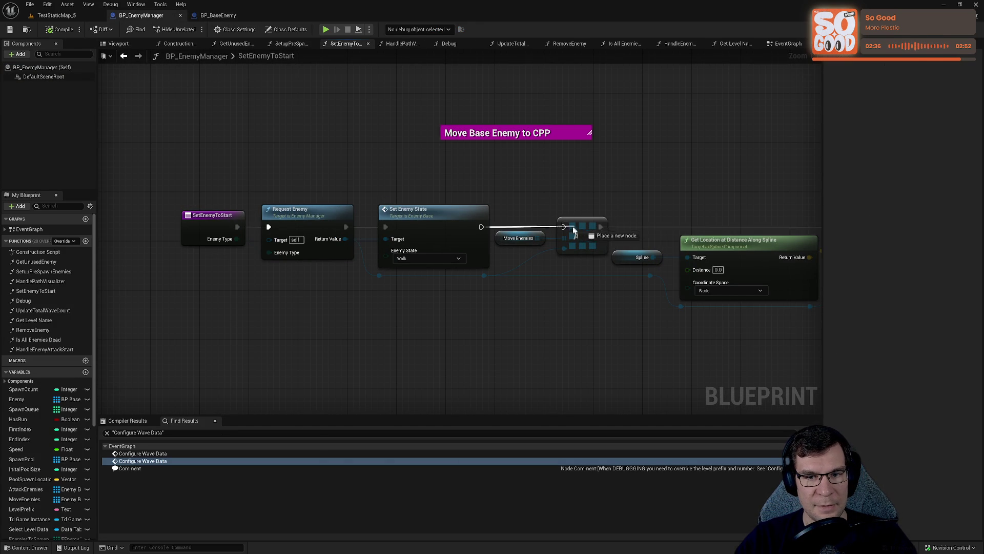
mouse_move(358, 155)
left_mouse_down()
mouse_move(596, 288)
mouse_move(637, 280)
left_mouse_up()
left_click_drag(613, 191, 539, 189)
left_click(317, 77)
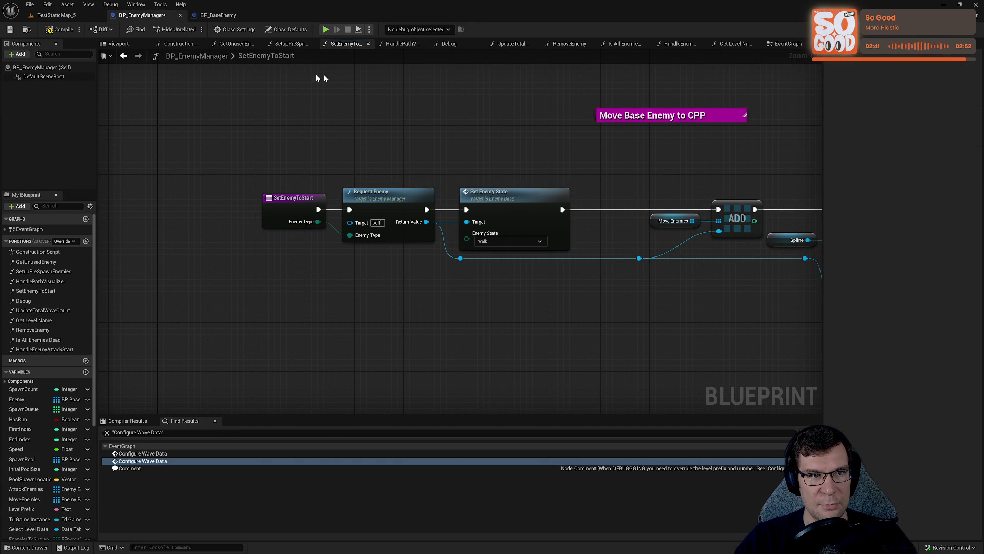
left_click(10, 30)
left_click(218, 15)
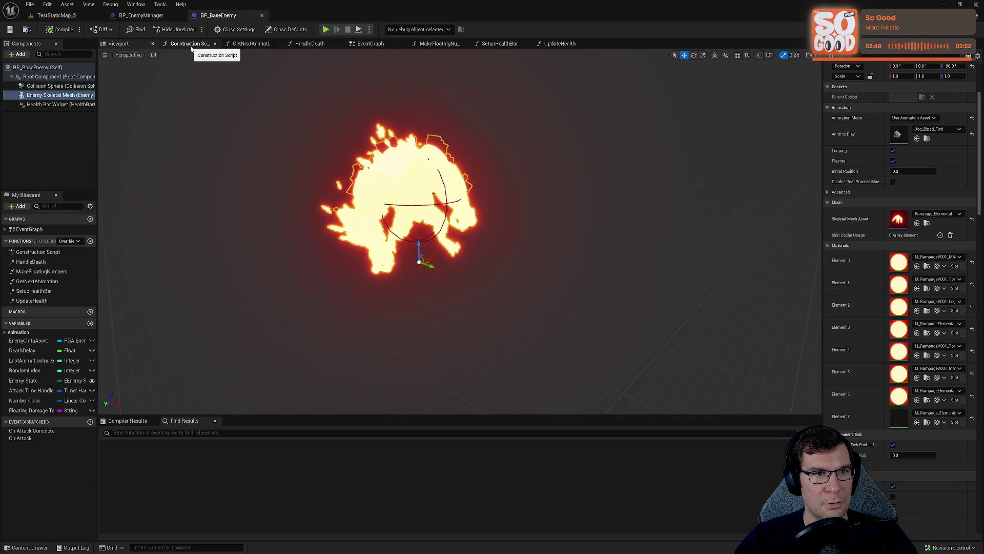
left_click(371, 44)
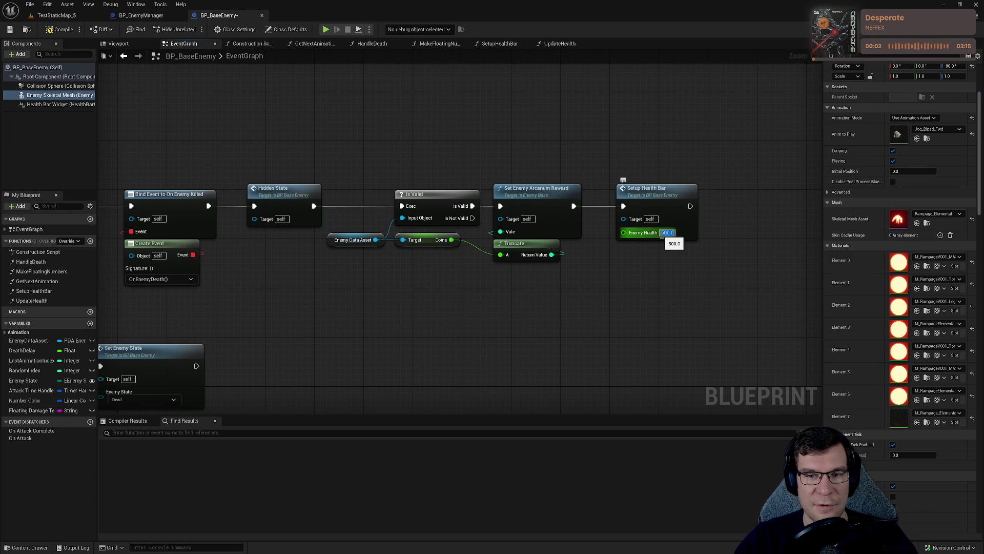
- Confirm Enemy Health 500.0 on Setup Health Bar, save BP_BaseEnemy, and review the call
key("Return")
left_click(9, 29)
left_click_drag(334, 137, 636, 95)
left_click_drag(547, 132, 287, 144)
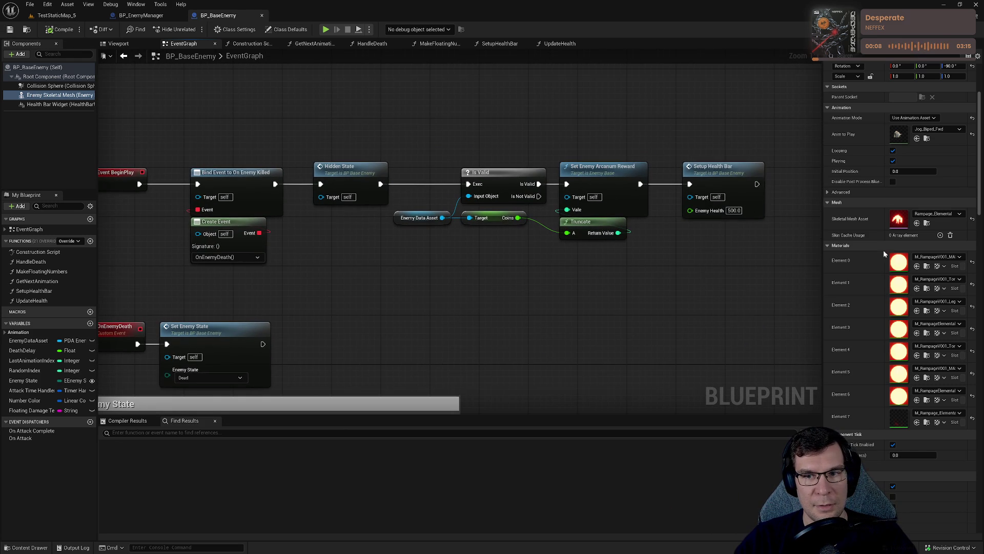
left_click(698, 163)
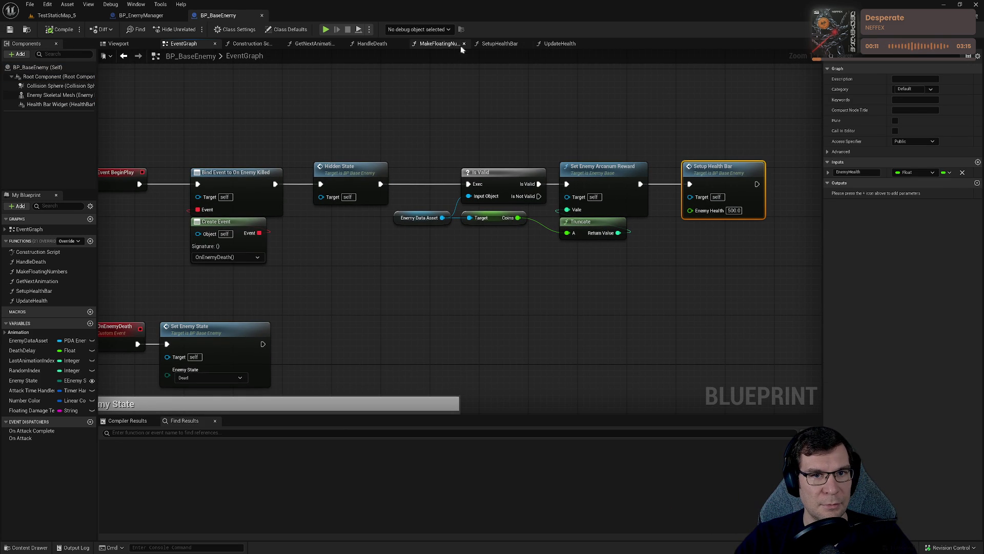
left_click(502, 45)
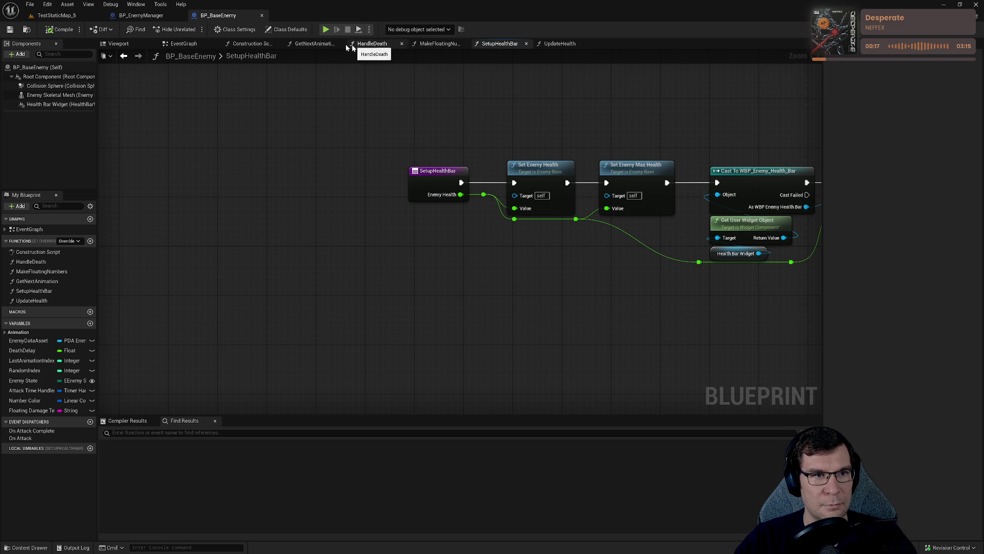
- In BP_EnemyManager, search for a Setup Health Bar action from the enemy reference, then cancel
left_click(141, 15)
left_click_drag(351, 177, 448, 252)
type("set up health")
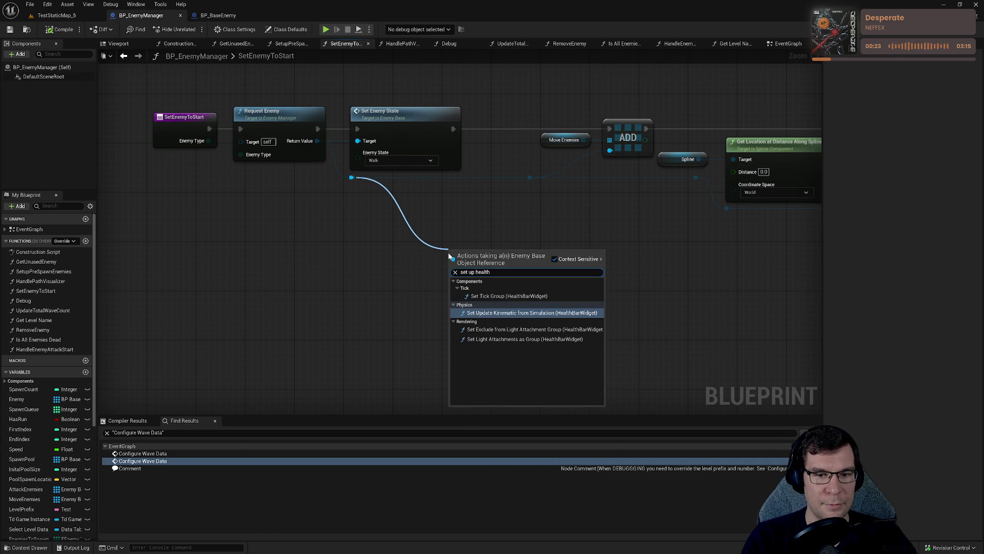
left_click(518, 97)
- Shift Move Enemies, ADD, the reroute and spline location nodes left to close gaps
left_click_drag(479, 110, 604, 233)
mouse_move(580, 147)
left_mouse_down()
mouse_move(176, 148)
mouse_move(297, 147)
left_mouse_up()
mouse_move(352, 115)
left_mouse_down()
mouse_move(575, 242)
mouse_move(707, 241)
left_mouse_up()
left_click_drag(628, 134, 579, 133)
left_click(402, 110)
mouse_move(18, 100)
left_mouse_down()
mouse_move(380, 166)
mouse_move(351, 294)
left_mouse_up()
double_click(475, 205)
left_click(307, 163)
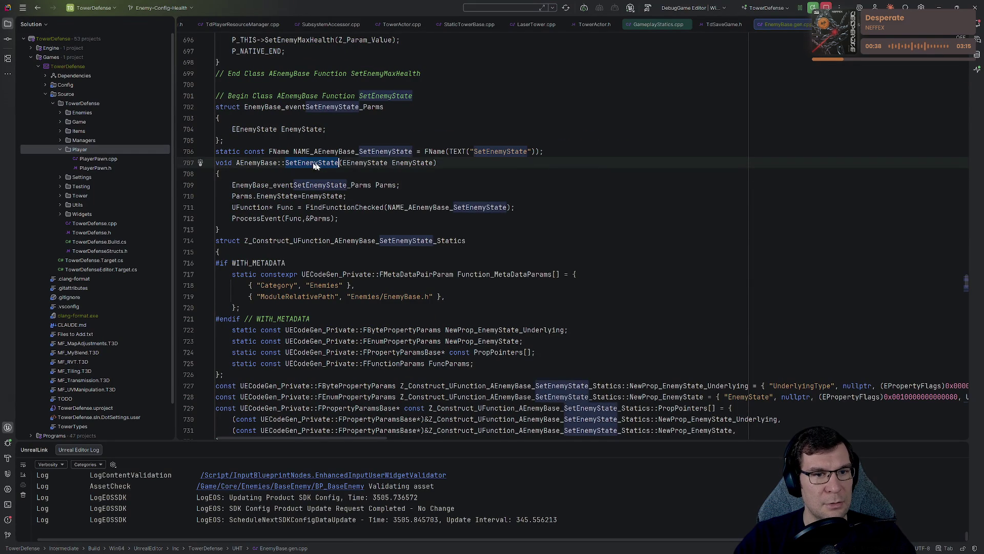
key("ctrl+b")
key("ctrl+shift+f")
double_click(449, 103)
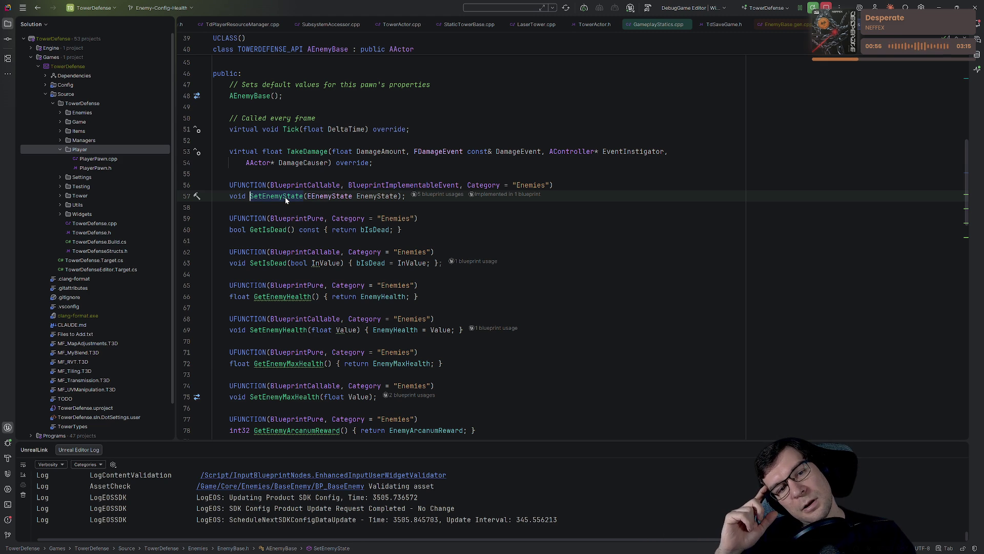
key("alt+Tab")
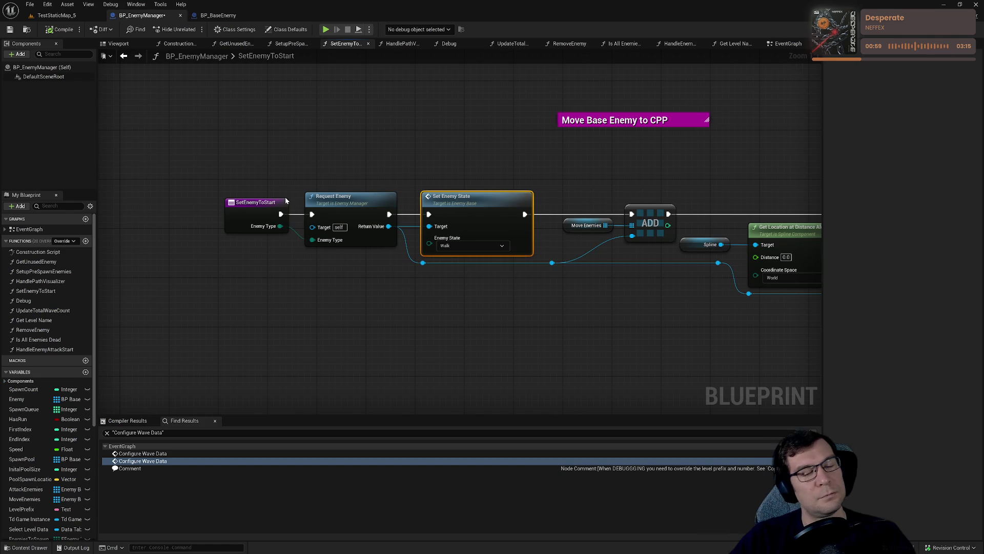
- Browse BP_BaseEnemy's function graphs, then locate the Set Enemy State section in the EventGraph
left_click(218, 15)
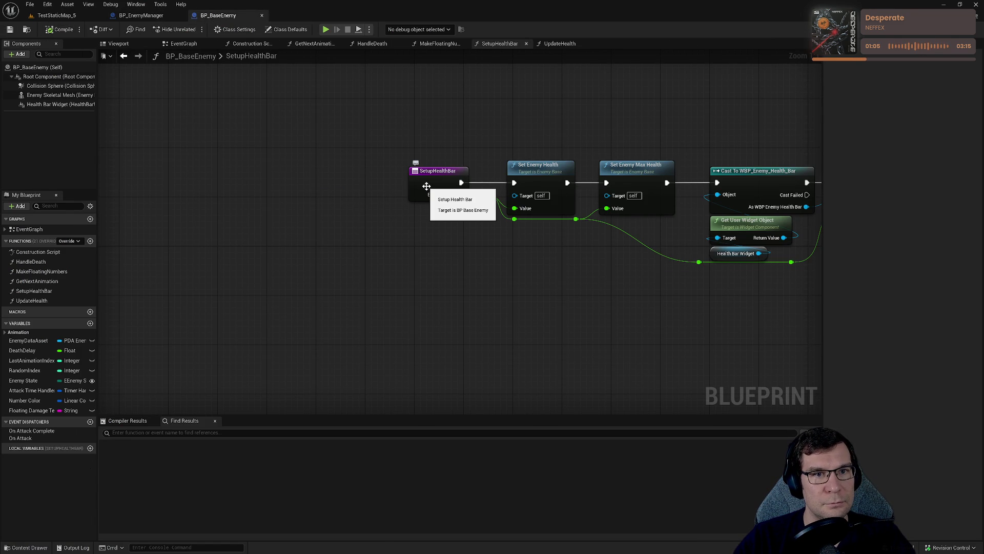
mouse_move(427, 186)
left_mouse_down()
mouse_move(278, 185)
mouse_move(469, 201)
left_mouse_up()
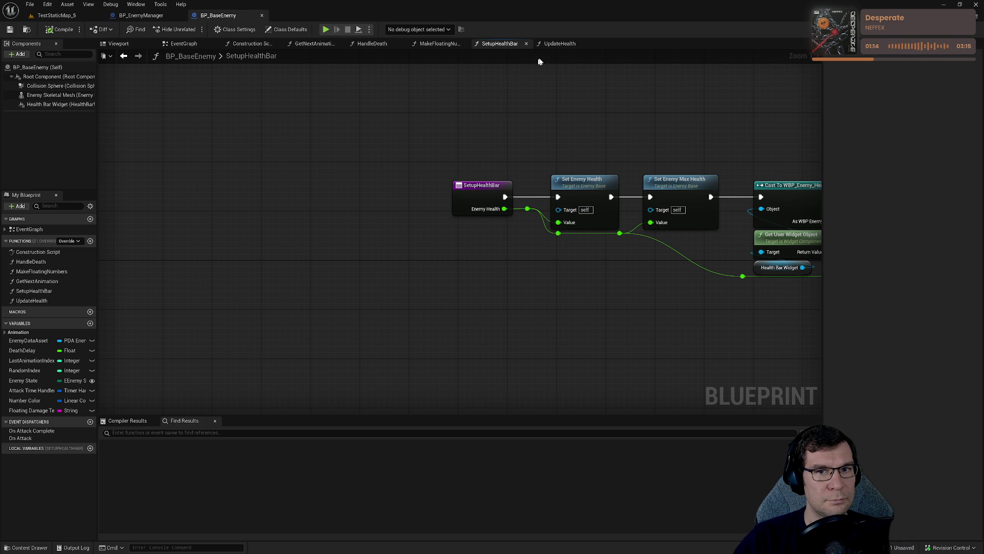
left_click(560, 43)
left_click(499, 43)
left_click(439, 44)
left_click(372, 44)
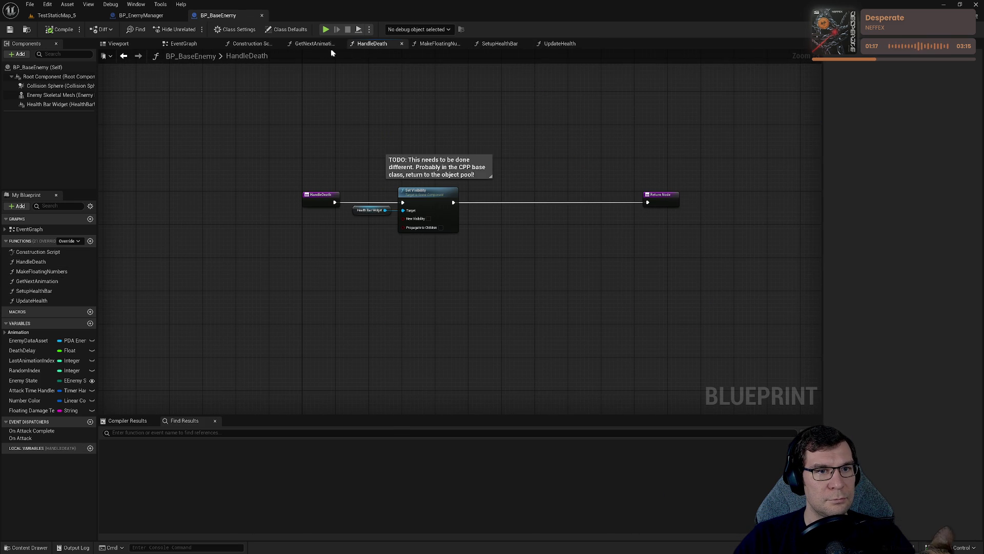
left_click(183, 43)
scroll(513, 163, "up", 3)
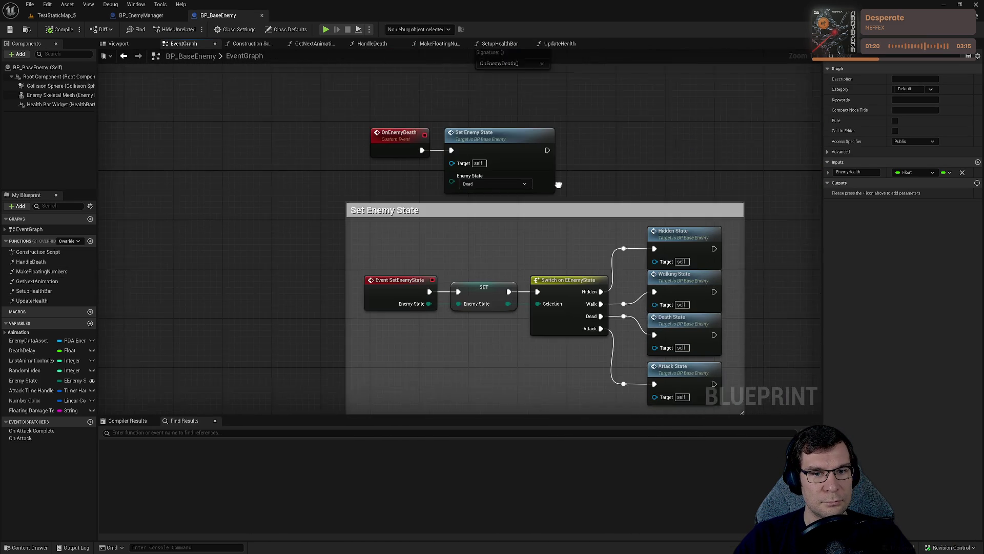
left_click_drag(347, 157, 498, 276)
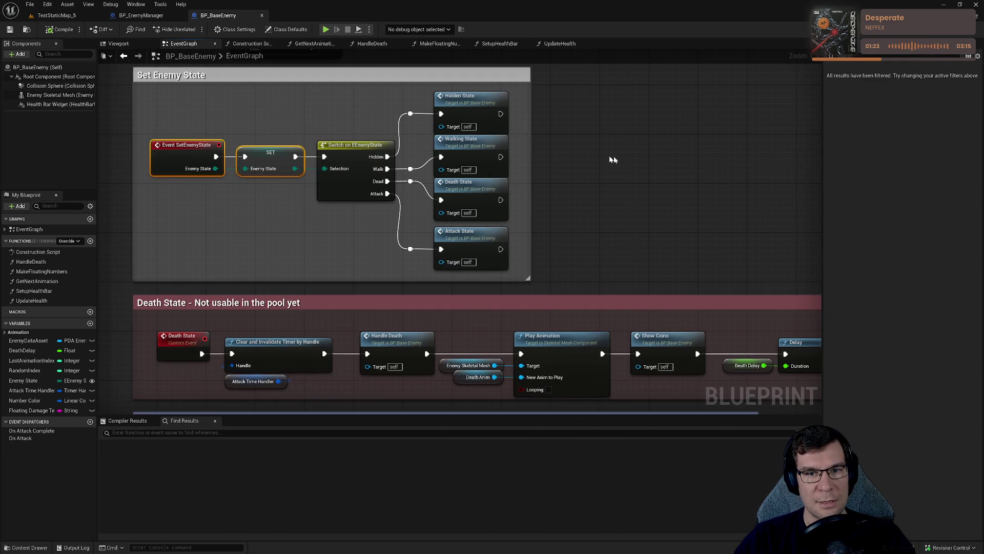
mouse_move(532, 148)
left_mouse_down()
mouse_move(564, 205)
mouse_move(487, 329)
left_mouse_up()
- Paste a Setup Health Bar call and wire Hidden, Walking, Attack and Death states into it
left_click(579, 230)
key("ctrl+v")
mouse_move(451, 165)
left_mouse_down()
mouse_move(494, 198)
mouse_move(533, 263)
left_mouse_up()
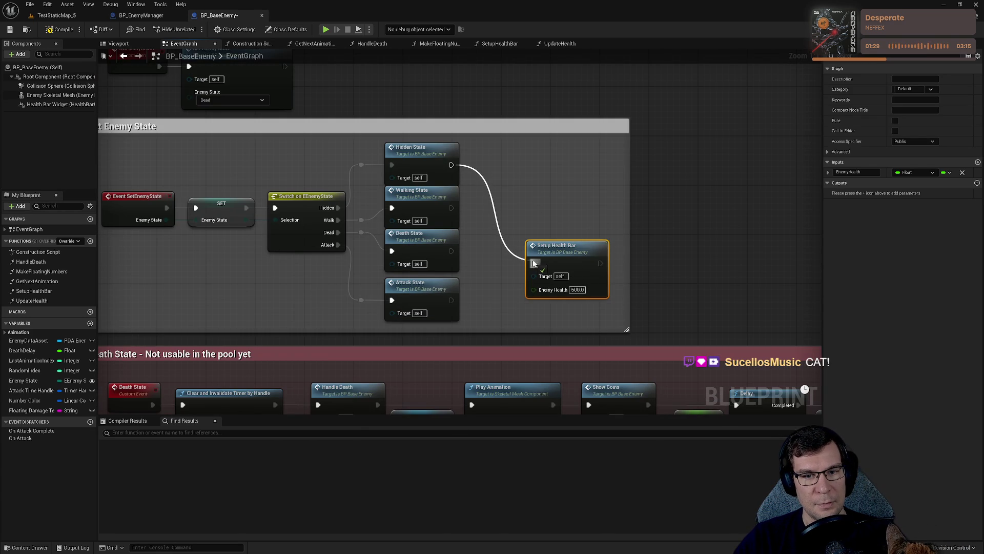
left_click_drag(452, 207, 533, 263)
left_click_drag(451, 251, 528, 264)
mouse_move(451, 300)
left_mouse_down()
mouse_move(502, 292)
mouse_move(533, 263)
left_mouse_up()
mouse_move(451, 250)
left_mouse_down()
mouse_move(528, 272)
mouse_move(534, 263)
left_mouse_up()
mouse_move(559, 256)
left_mouse_down()
mouse_move(566, 213)
mouse_move(553, 219)
left_mouse_up()
left_click_drag(751, 266, 628, 218)
- Feed Get Enemy Max Health into Enemy Health on both the new and BeginPlay Setup Health Bar calls
right_click(627, 218)
type("ge")
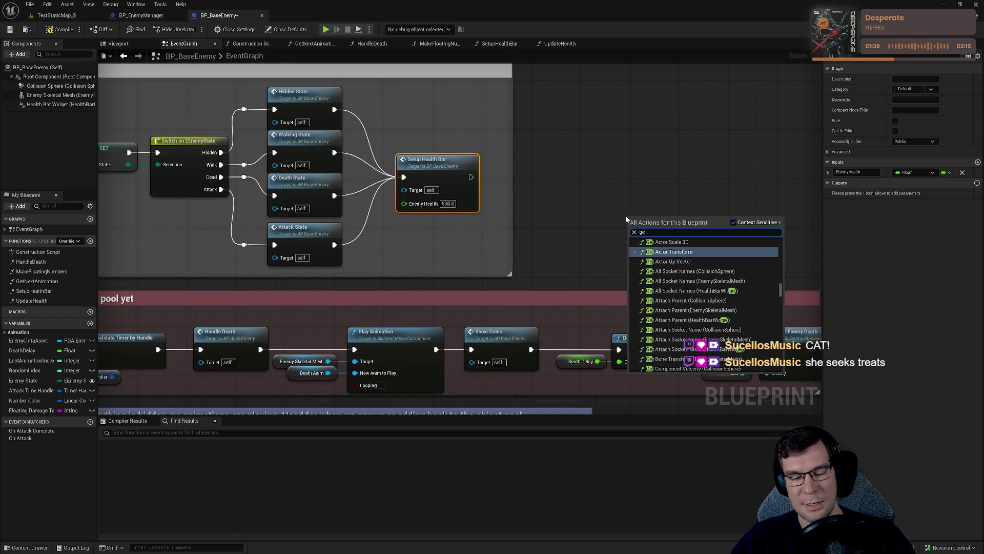
type("t max health")
key("Return")
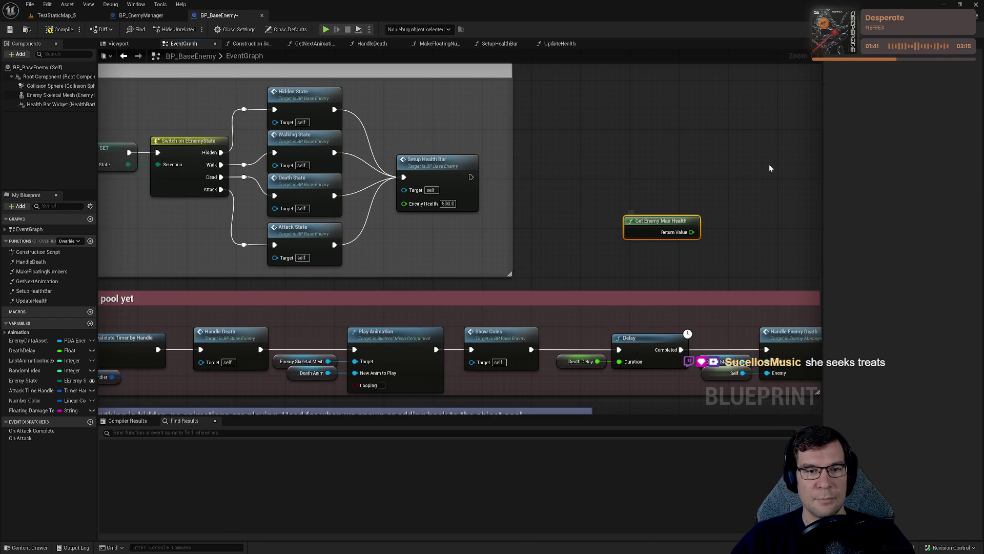
left_click_drag(691, 232, 404, 204)
left_click_drag(662, 220, 434, 214)
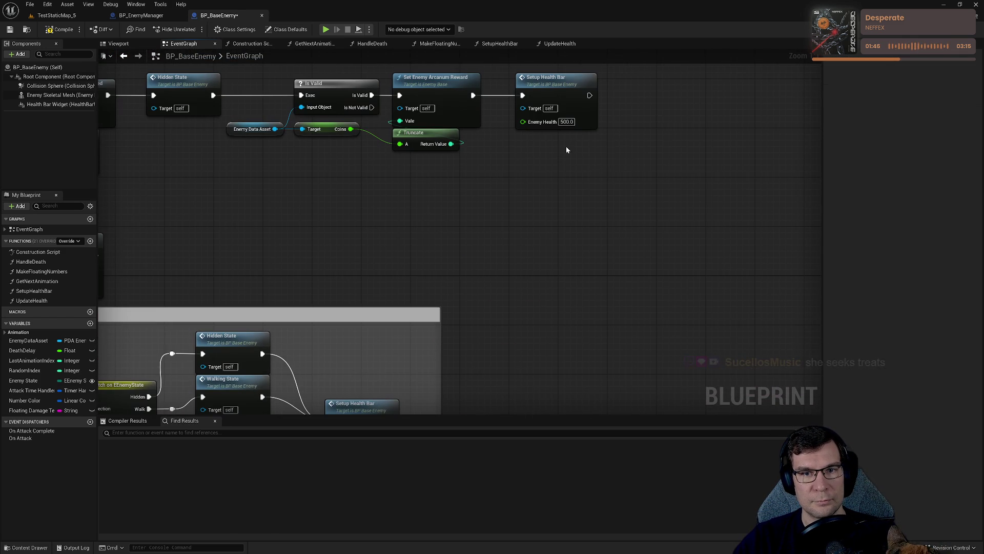
key("ctrl+v")
left_click_drag(600, 165, 526, 140)
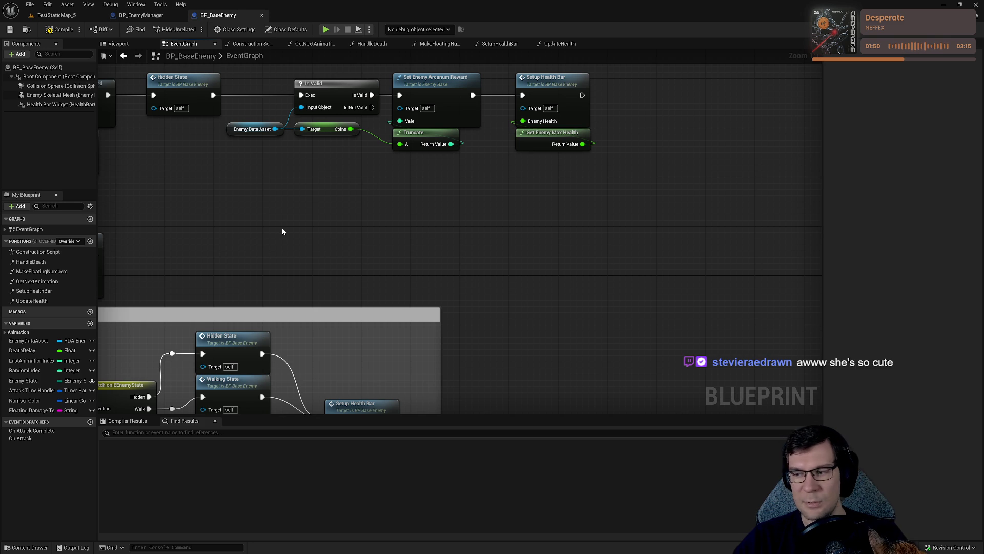
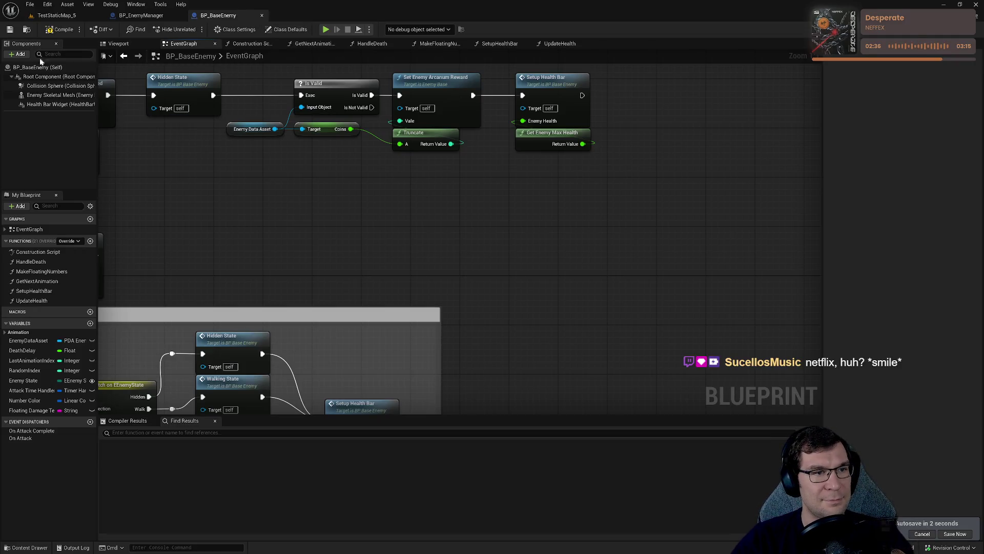
- Save BP_BaseEnemy, review its event graph, then bring up BP_EnemyManager's SetEnemyToStart nodes
left_click(10, 30)
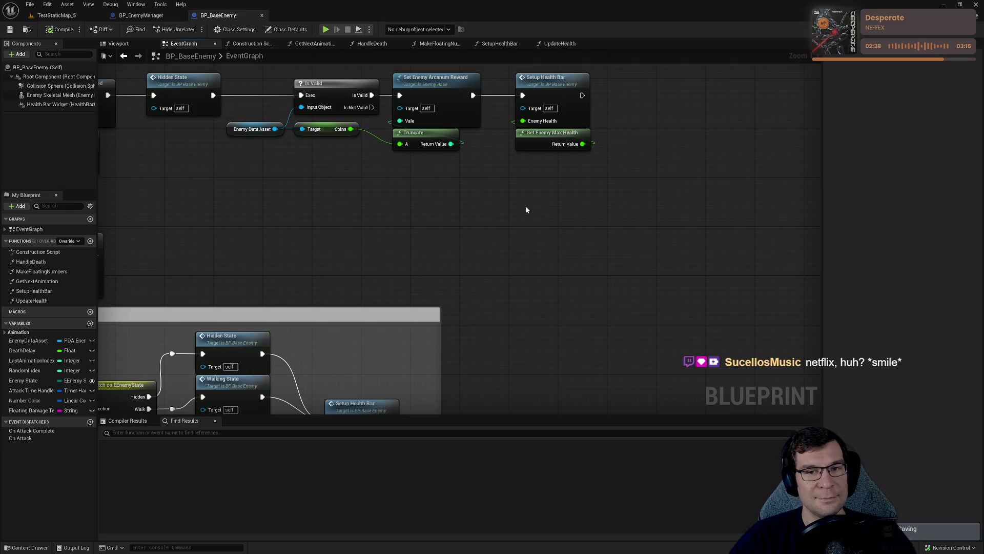
left_click_drag(407, 192, 716, 136)
mouse_move(571, 171)
left_mouse_down()
mouse_move(561, 317)
mouse_move(437, 314)
left_mouse_up()
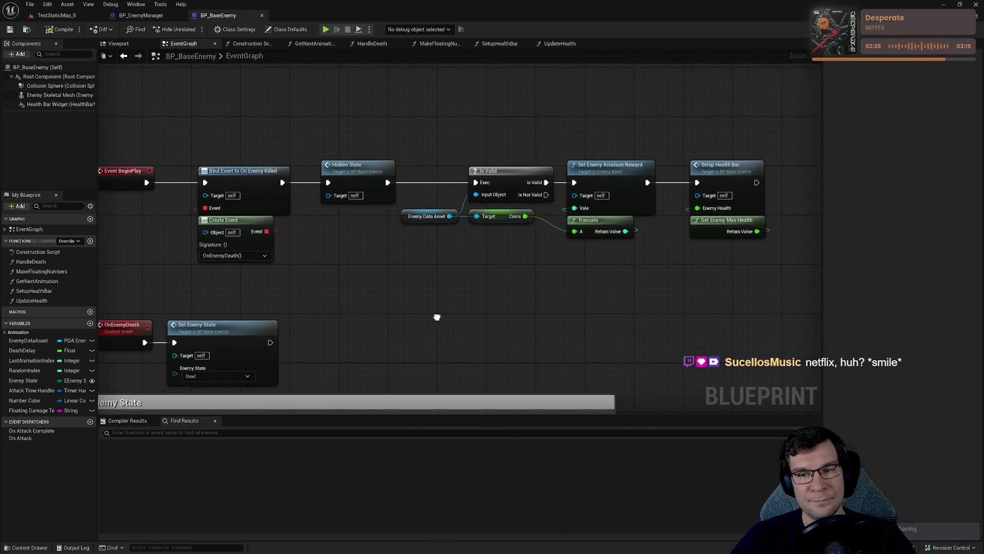
mouse_move(669, 292)
left_mouse_down()
mouse_move(786, 161)
mouse_move(783, 22)
left_mouse_up()
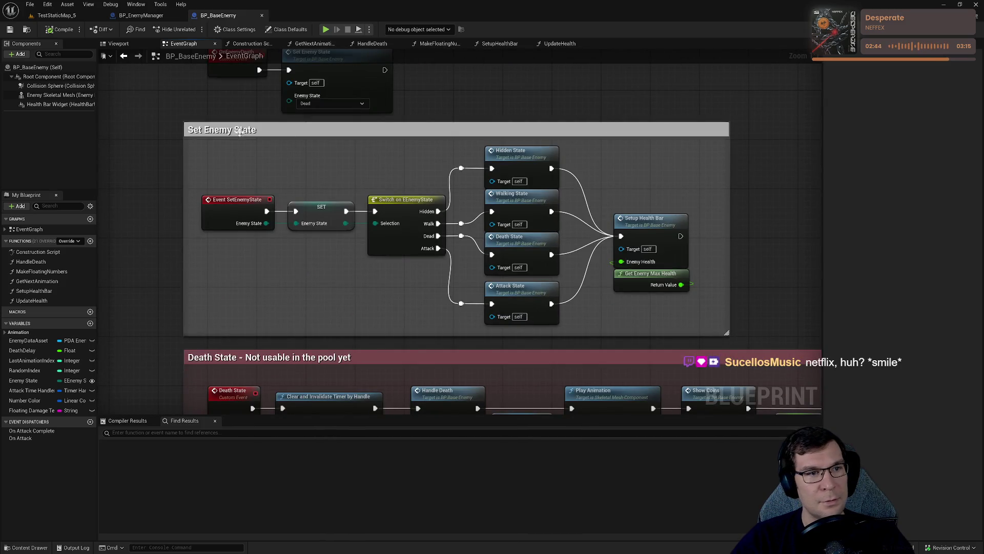
left_click(141, 16)
left_click_drag(310, 146, 313, 103)
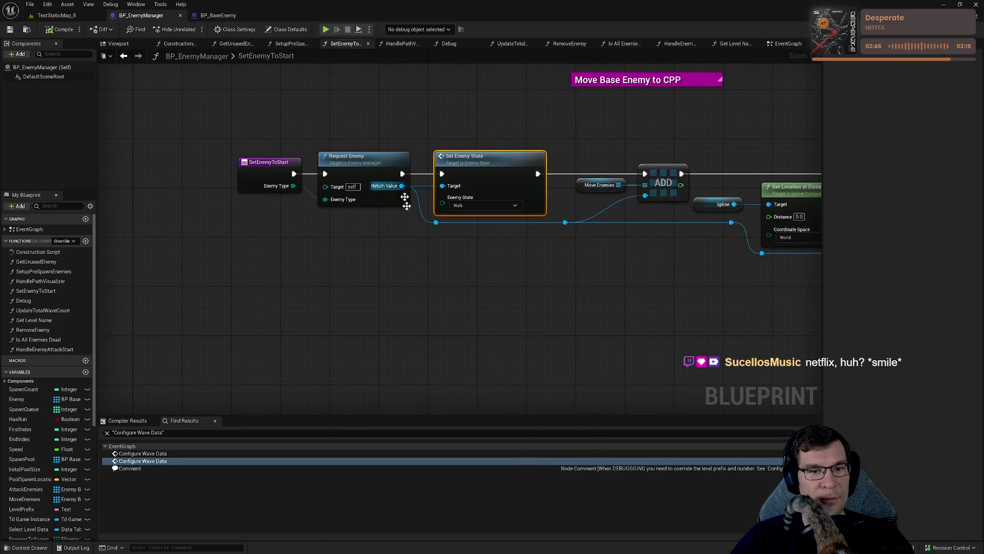
- Add a Set Enemy Max Health node via 'set max', chained after Request Enemy and before Set Enemy State
right_click(451, 169)
left_click_drag(438, 158, 491, 159)
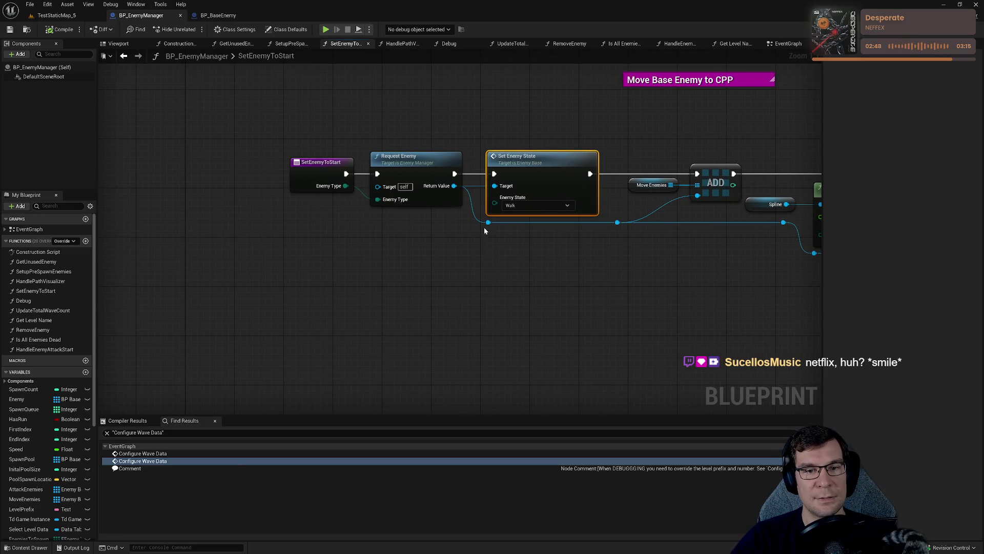
left_click_drag(488, 222, 500, 287)
type("se")
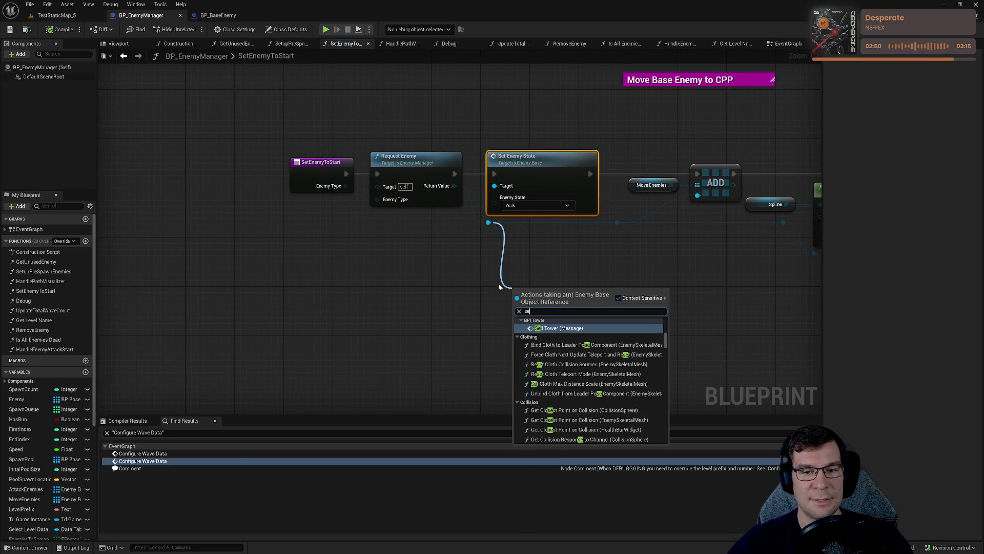
type("t max")
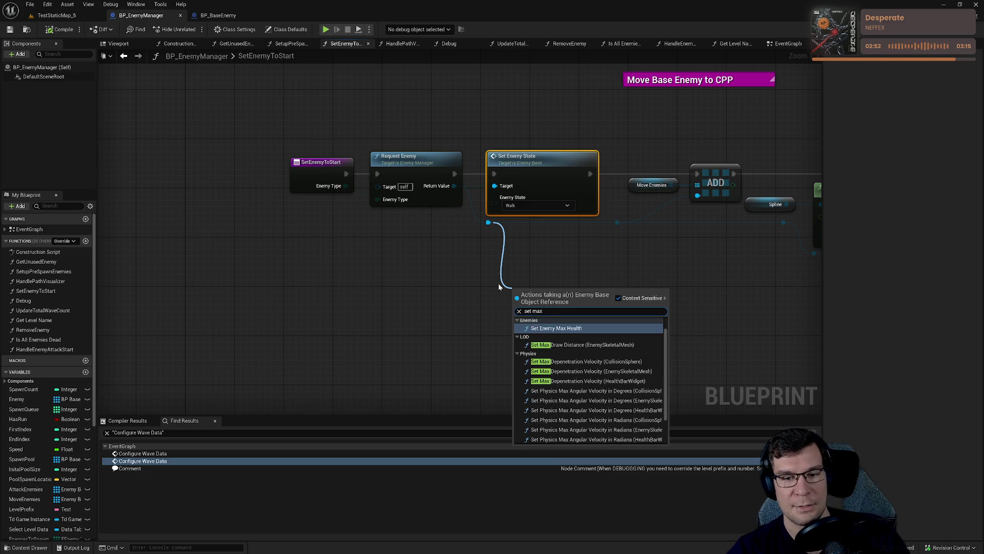
key("Return")
mouse_move(518, 308)
left_mouse_down()
mouse_move(439, 174)
mouse_move(455, 174)
left_mouse_up()
scroll(361, 162, "down", 2)
left_click_drag(361, 162, 448, 202)
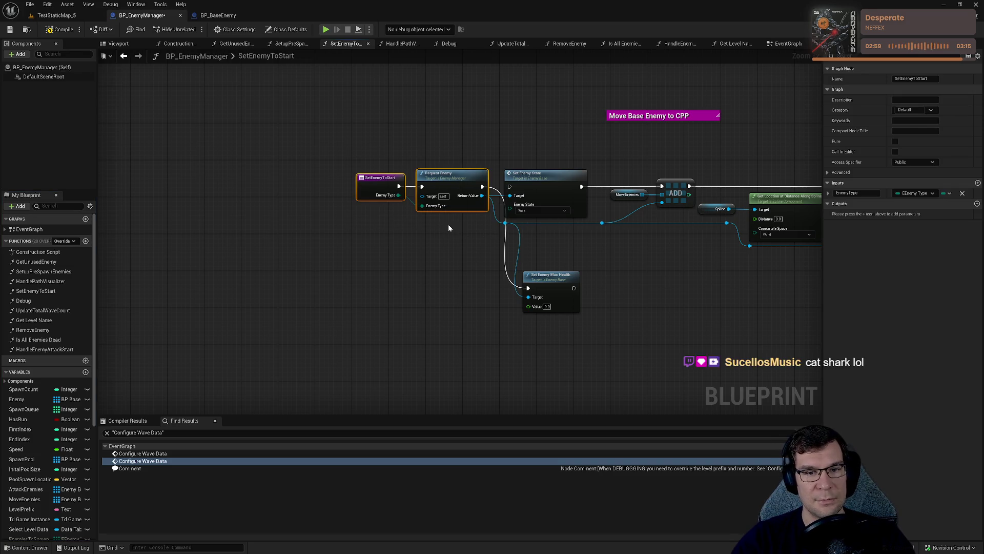
key("ctrl+z")
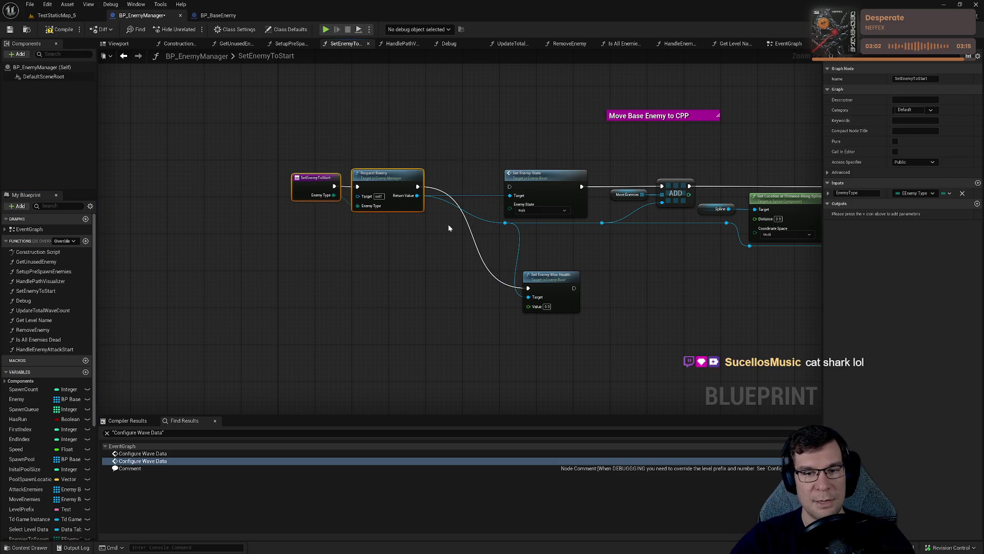
mouse_move(547, 281)
left_mouse_down()
mouse_move(462, 175)
mouse_move(473, 162)
mouse_move(465, 170)
mouse_move(510, 187)
left_mouse_up()
- Wire Request Enemy's Return Value into Max Health's Target, rerouting the enemy wire to Set Enemy State's Target
left_click(501, 223)
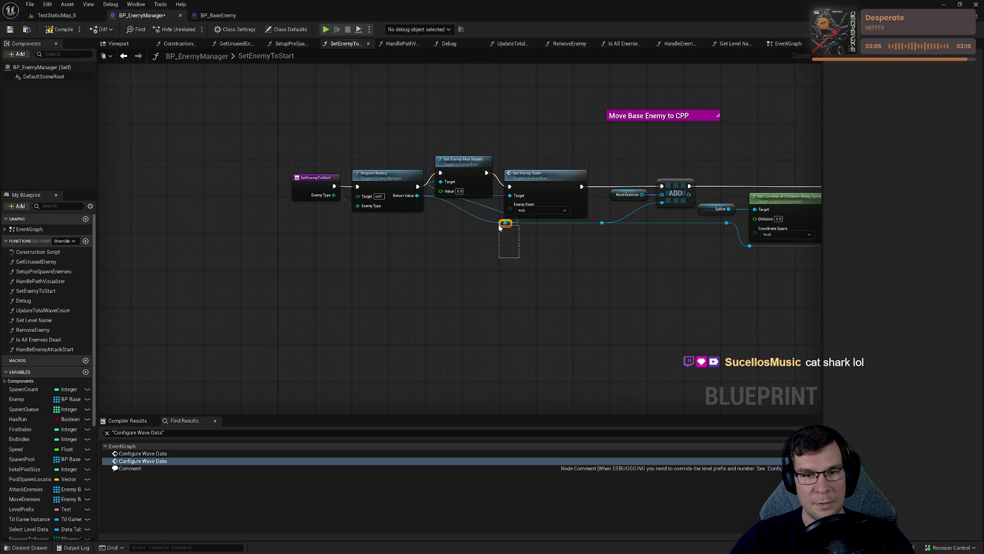
left_click_drag(495, 221, 420, 222)
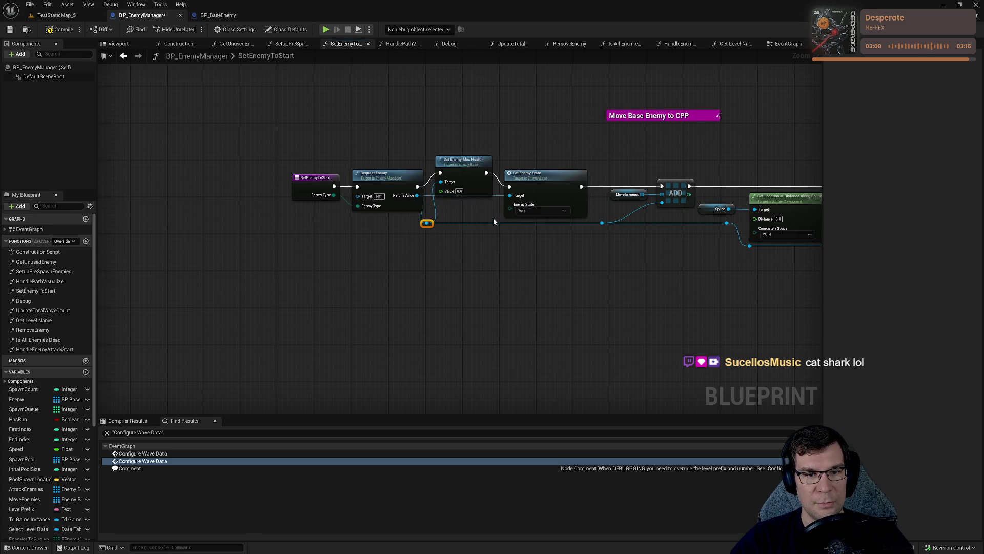
scroll(545, 248, "up", 2)
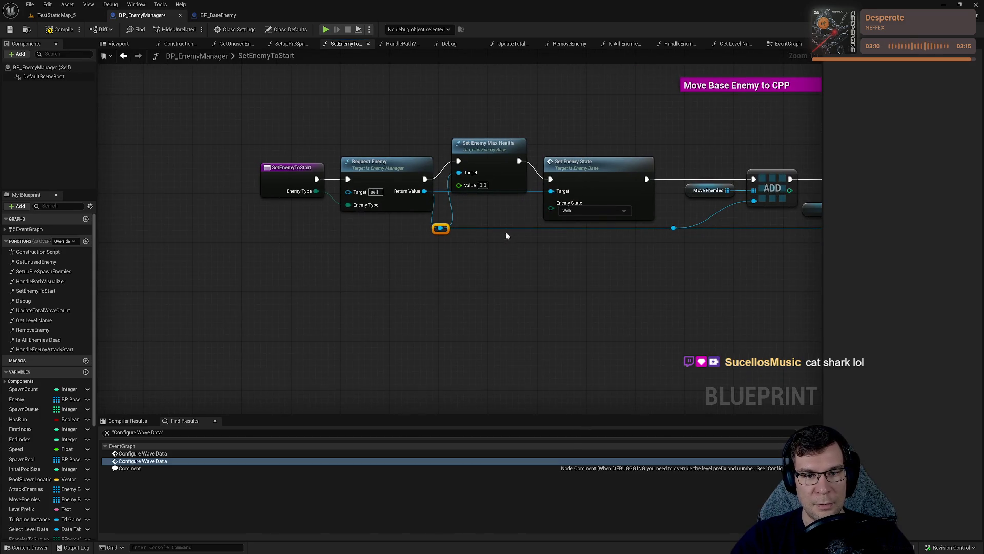
left_click_drag(424, 191, 459, 174)
left_click(448, 261)
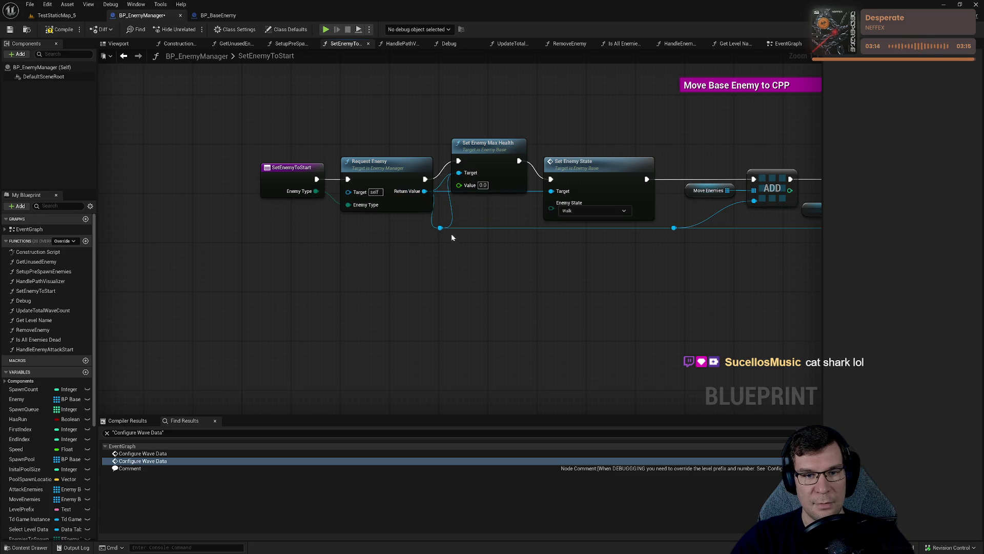
double_click(470, 226)
mouse_move(465, 221)
left_mouse_down()
mouse_move(575, 192)
mouse_move(554, 191)
left_mouse_up()
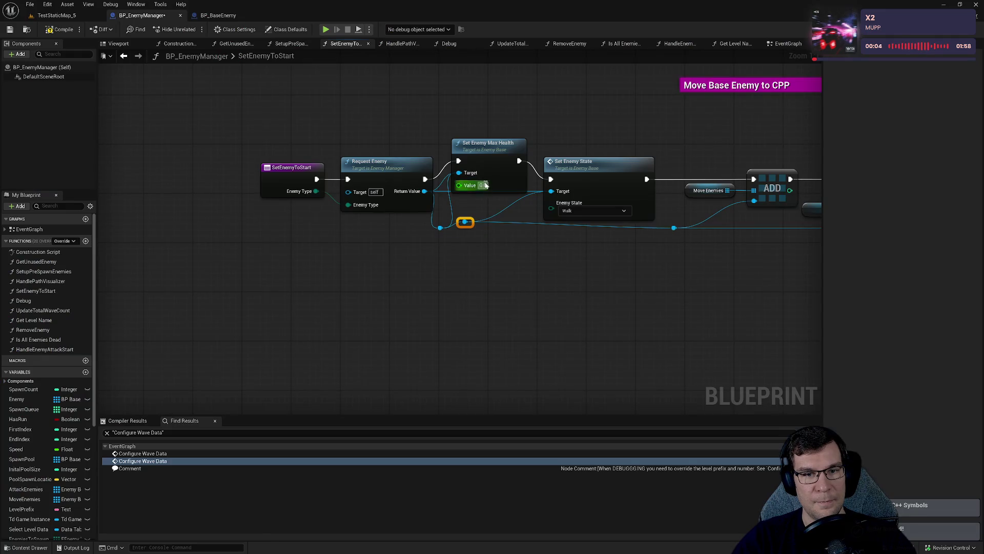
mouse_move(470, 177)
left_mouse_down()
mouse_move(456, 259)
mouse_move(351, 293)
left_mouse_up()
left_click(430, 232)
mouse_move(425, 190)
left_mouse_down()
mouse_move(439, 203)
mouse_move(459, 172)
left_mouse_up()
left_click(551, 191, "alt")
mouse_move(465, 221)
left_mouse_down()
mouse_move(568, 201)
mouse_move(551, 191)
left_mouse_up()
left_click_drag(482, 160, 483, 178)
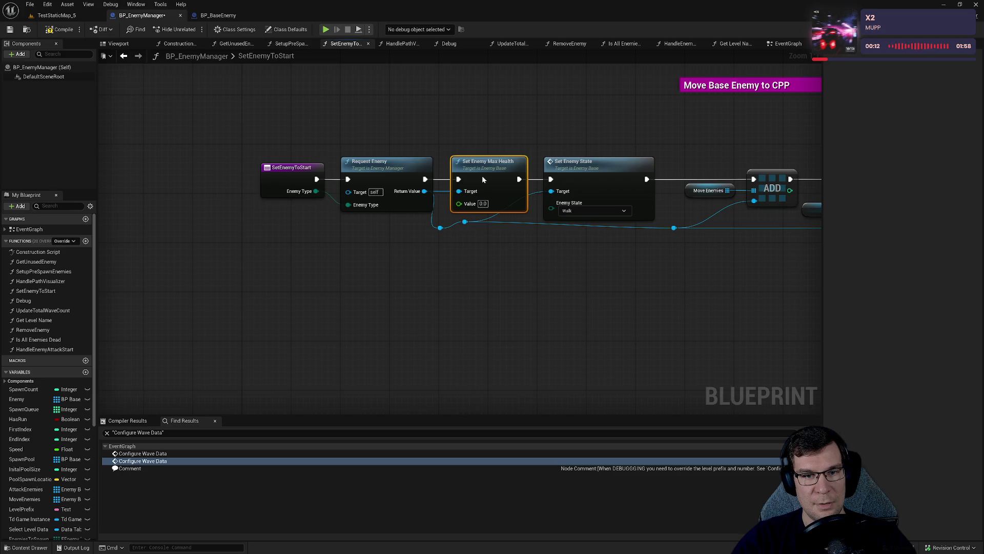
- Rearrange the start nodes and their reroute points into a tidier row
mouse_move(281, 149)
left_mouse_down()
mouse_move(469, 214)
mouse_move(474, 205)
mouse_move(455, 205)
mouse_move(624, 285)
mouse_move(547, 278)
left_mouse_up()
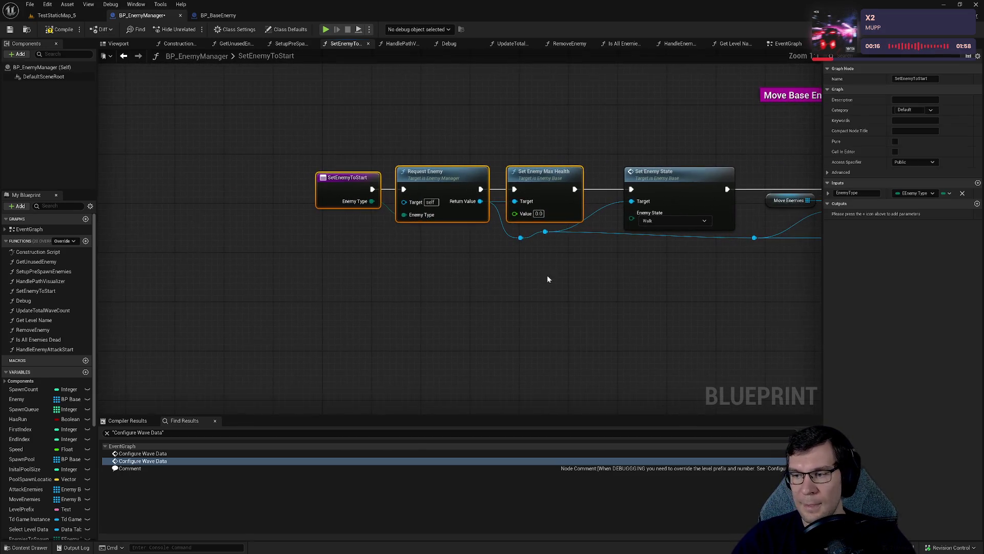
left_click(521, 238)
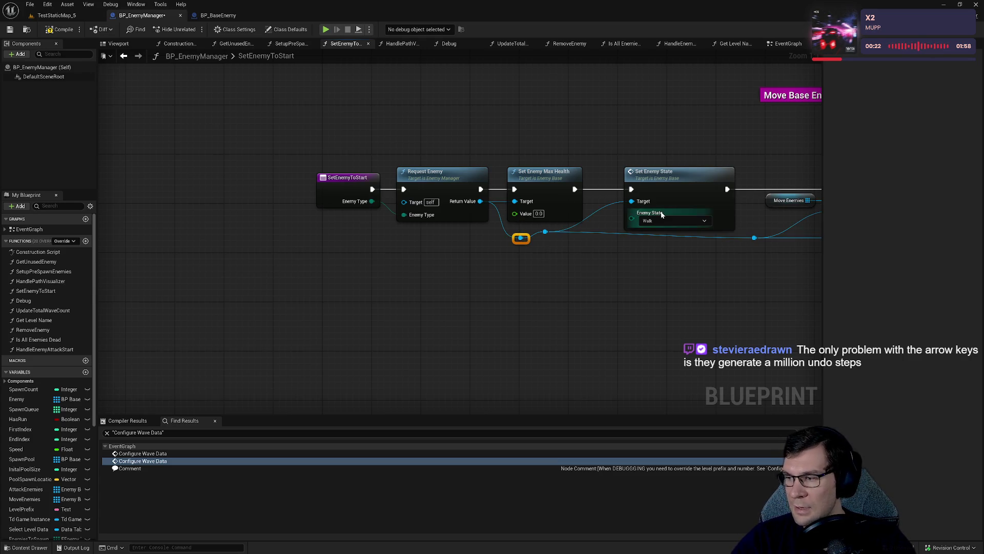
mouse_move(528, 241)
left_mouse_down()
mouse_move(509, 240)
mouse_move(610, 241)
mouse_move(495, 232)
left_mouse_up()
left_click(547, 233)
mouse_move(555, 273)
left_mouse_down()
mouse_move(607, 248)
mouse_move(531, 248)
left_mouse_up()
left_click(608, 248)
mouse_move(297, 111)
left_mouse_down()
mouse_move(376, 196)
mouse_move(522, 237)
left_mouse_up()
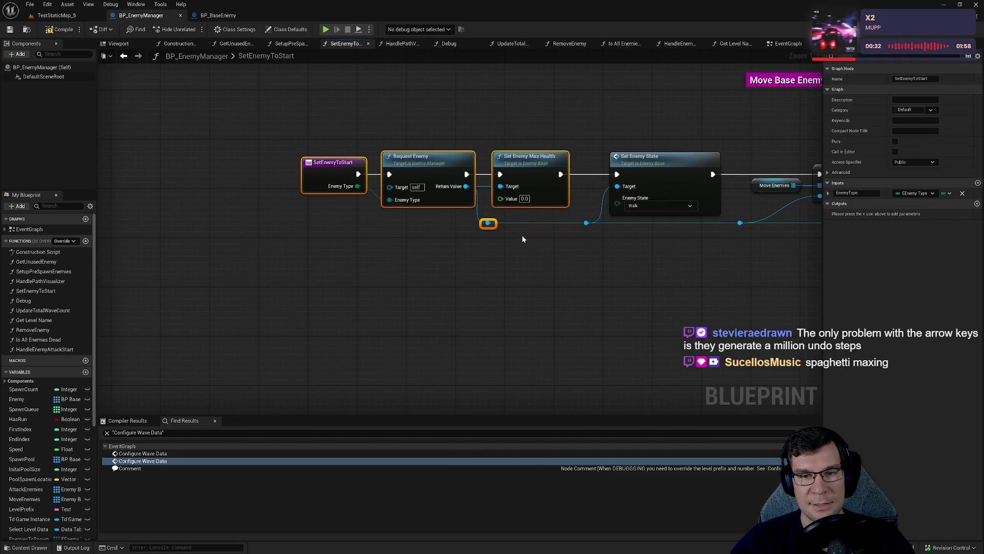
key("Down")
key("Right")
key("Right")
key("Right")
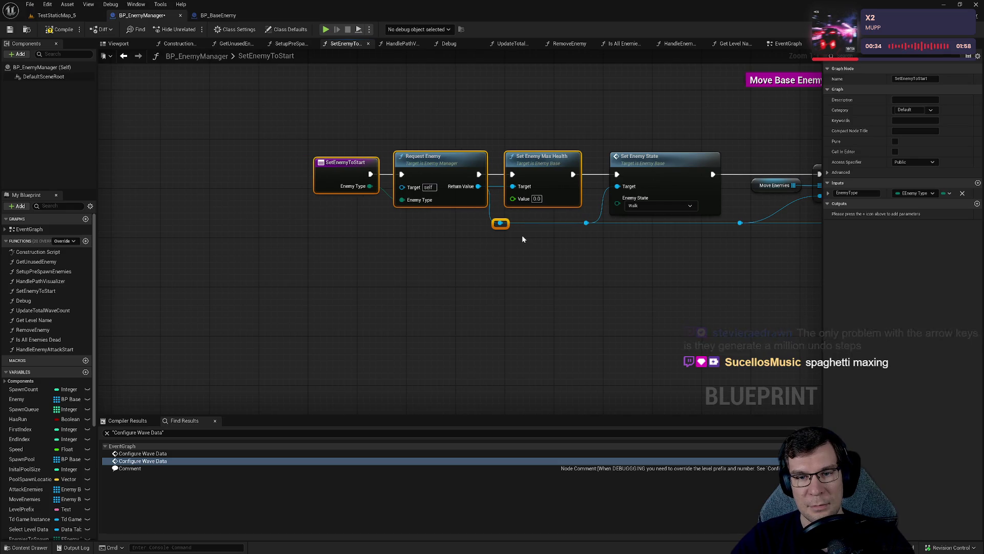
- Shift the Move Enemies, ADD and spline location nodes left and resize the Move Base Enemy to CPP comment
left_click_drag(632, 272, 402, 292)
left_click_drag(531, 156, 596, 226)
key("Left")
key("Left")
key("Left")
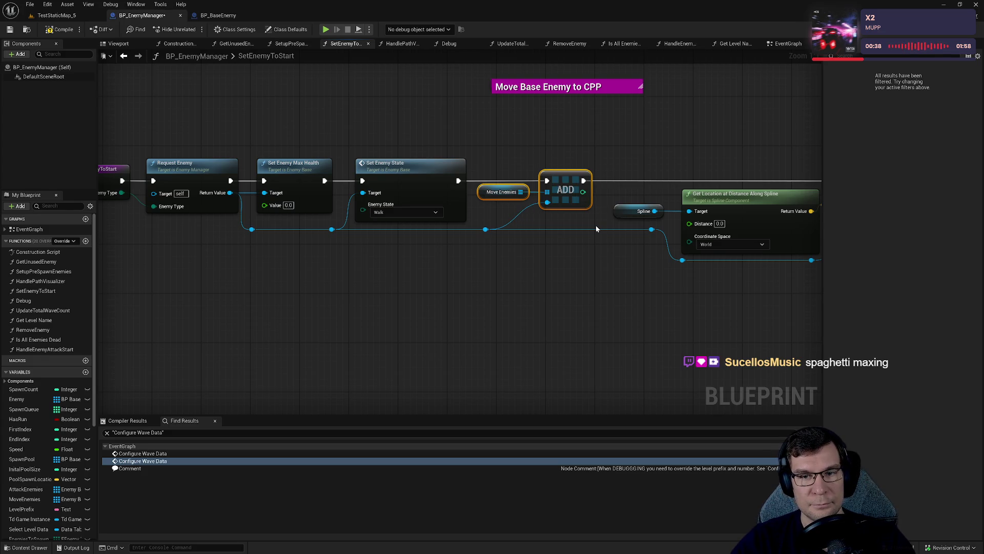
mouse_move(614, 167)
left_mouse_down()
mouse_move(819, 315)
mouse_move(568, 287)
mouse_move(644, 303)
left_mouse_up()
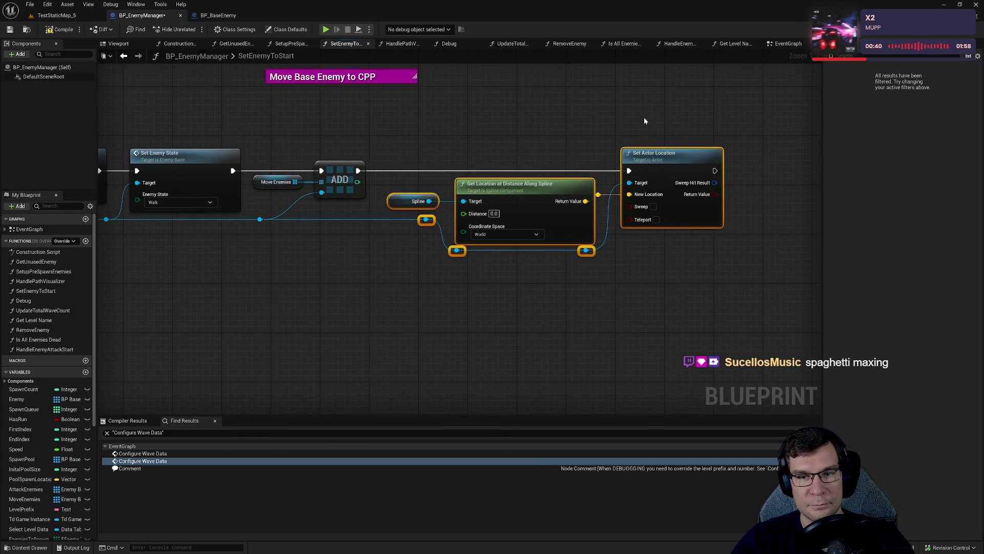
key("Left")
key("Left")
key("Left")
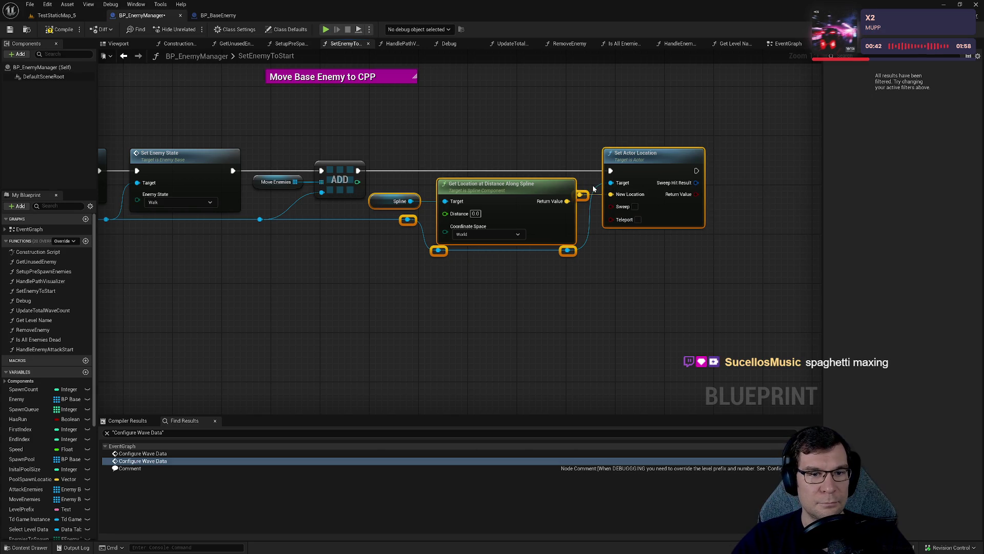
left_click(294, 131)
left_click_drag(294, 131, 518, 194)
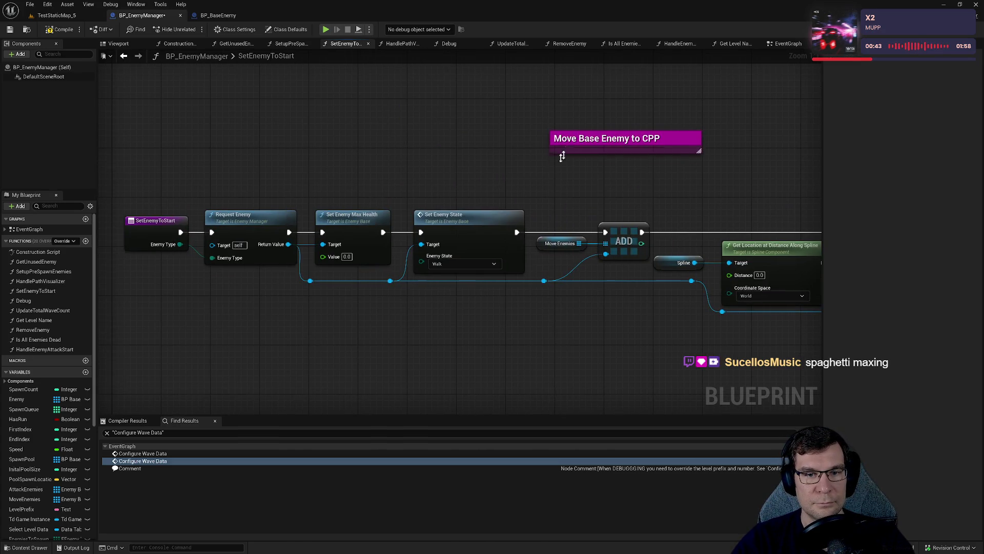
mouse_move(630, 159)
left_mouse_down()
mouse_move(602, 208)
mouse_move(598, 189)
left_mouse_up()
left_click(665, 141)
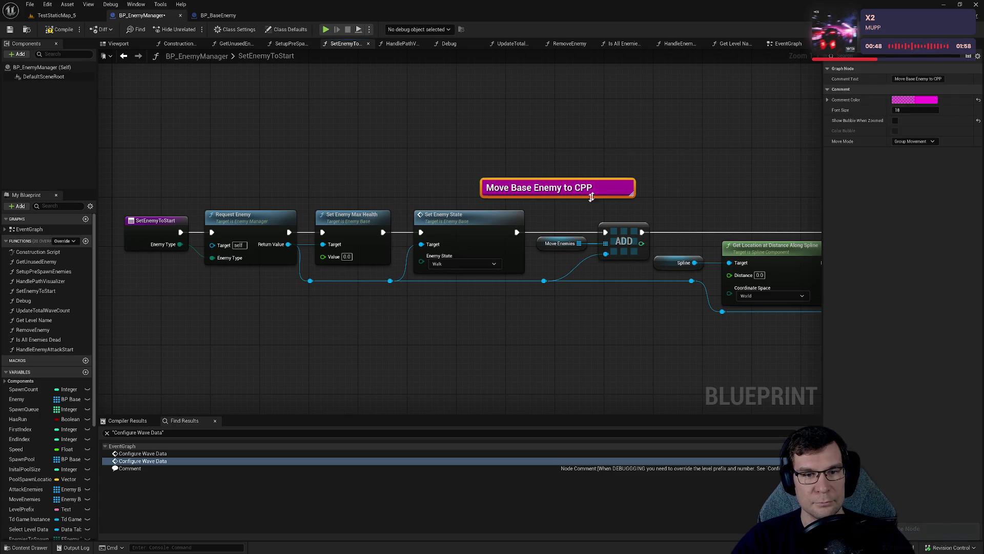
left_click_drag(361, 123, 573, 150)
left_click(574, 154)
left_click_drag(562, 198, 518, 119)
- Expose Set Enemy Max Health's Value pin as a new SetEnemyToStart input
mouse_move(491, 297)
left_mouse_down()
mouse_move(557, 279)
mouse_move(640, 280)
left_mouse_up()
mouse_move(649, 201)
left_mouse_down()
mouse_move(426, 321)
mouse_move(456, 191)
left_mouse_up()
left_click(461, 200)
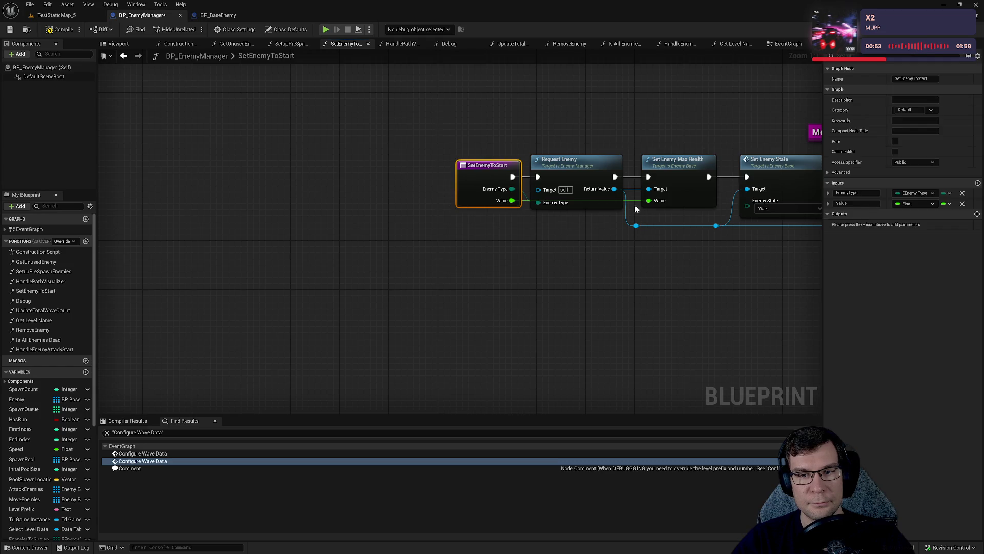
- Add reroute points on the Value wire and rename the input to Enemy Health
double_click(636, 201)
mouse_move(635, 201)
left_mouse_down()
mouse_move(605, 238)
mouse_move(537, 224)
mouse_move(543, 214)
mouse_move(635, 221)
left_mouse_up()
double_click(548, 211)
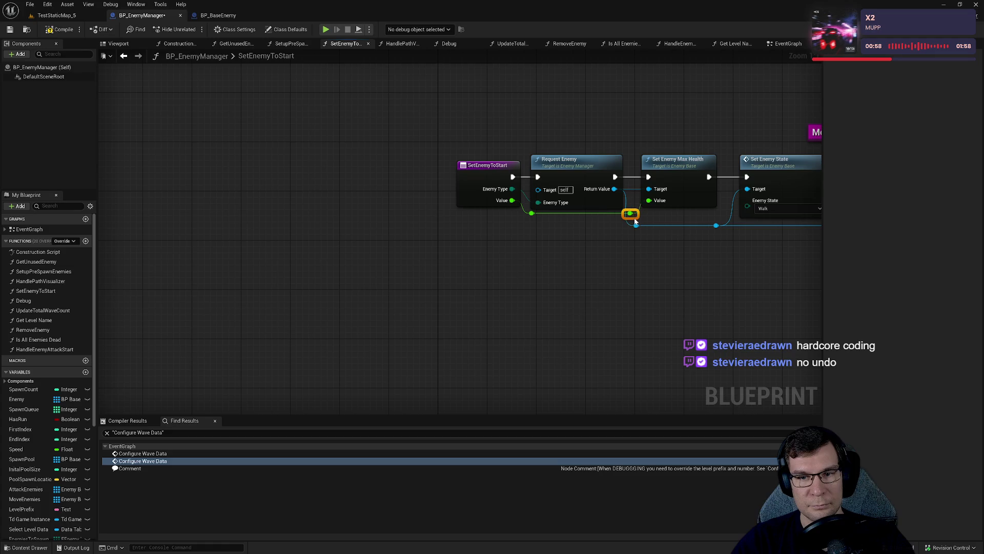
left_click(475, 169)
left_click(848, 203)
type("Ene")
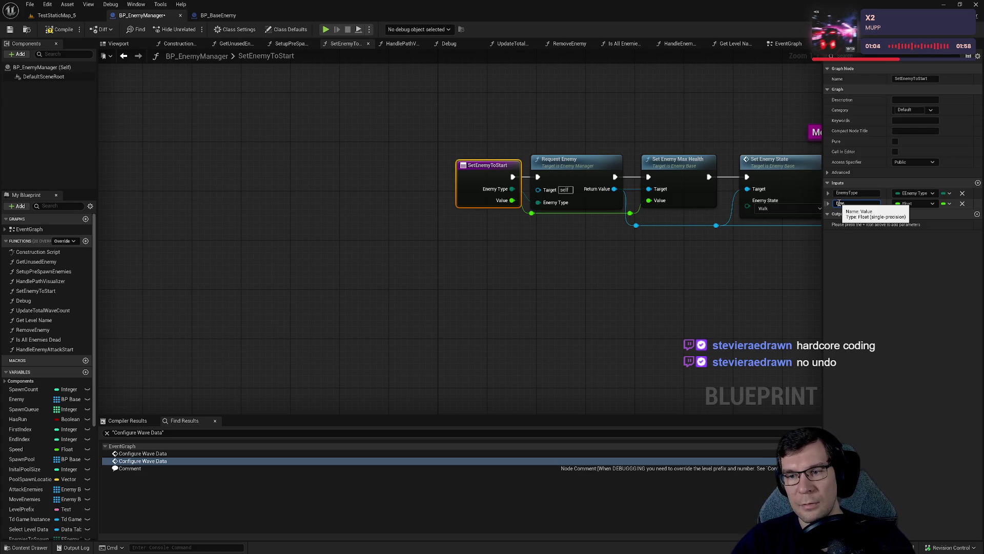
double_click(839, 203)
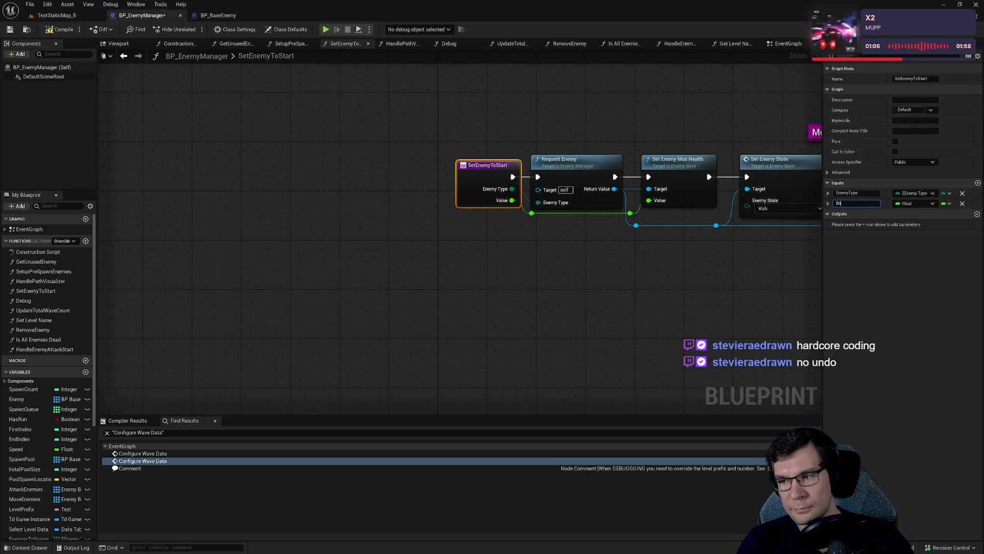
key("Return")
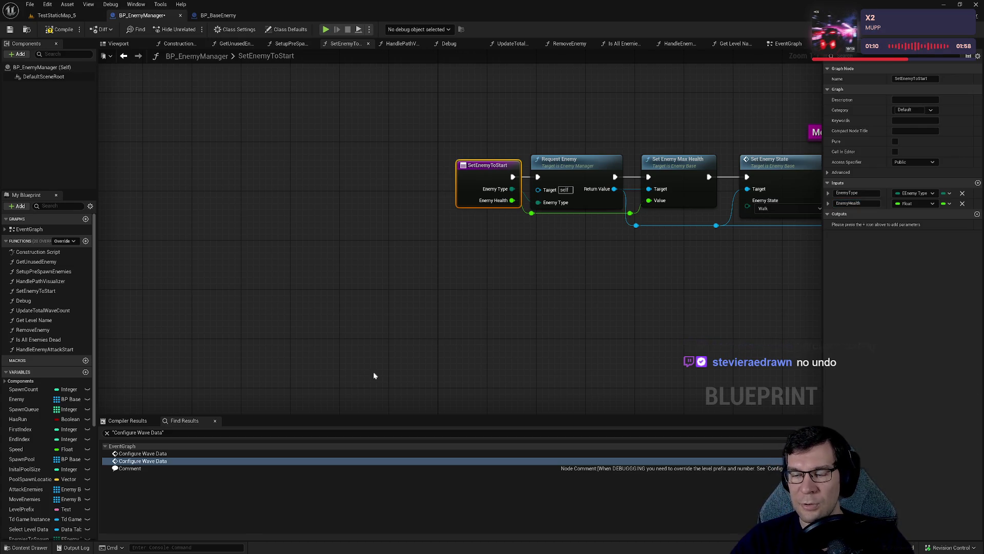
left_click(454, 293)
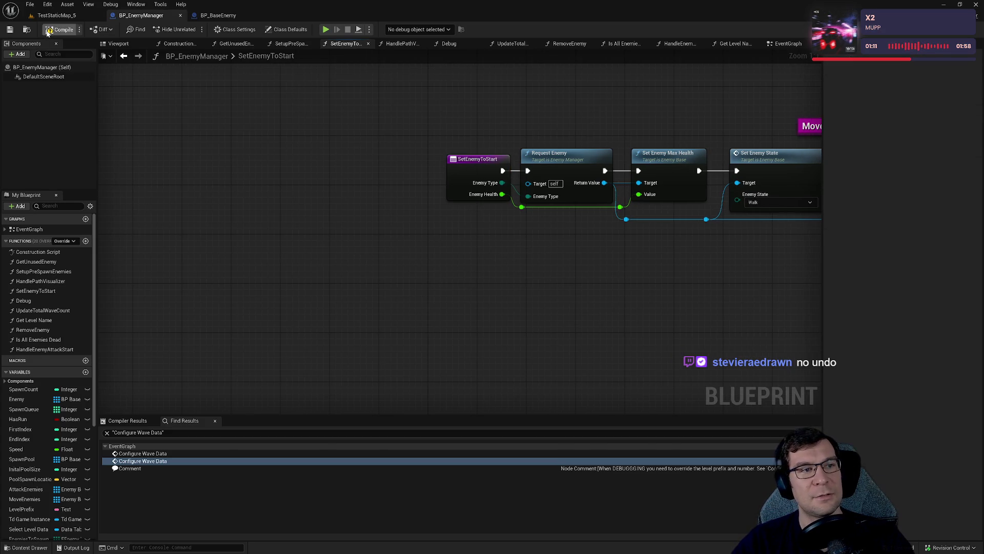
- Save BP_EnemyManager and open its EventGraph
left_click(9, 29)
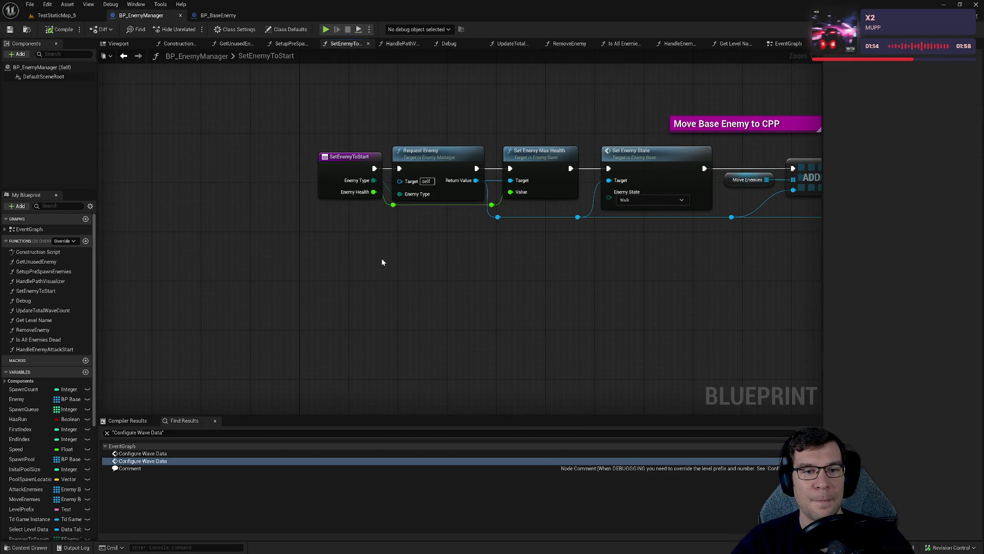
left_click_drag(316, 111, 478, 294)
left_click(480, 296)
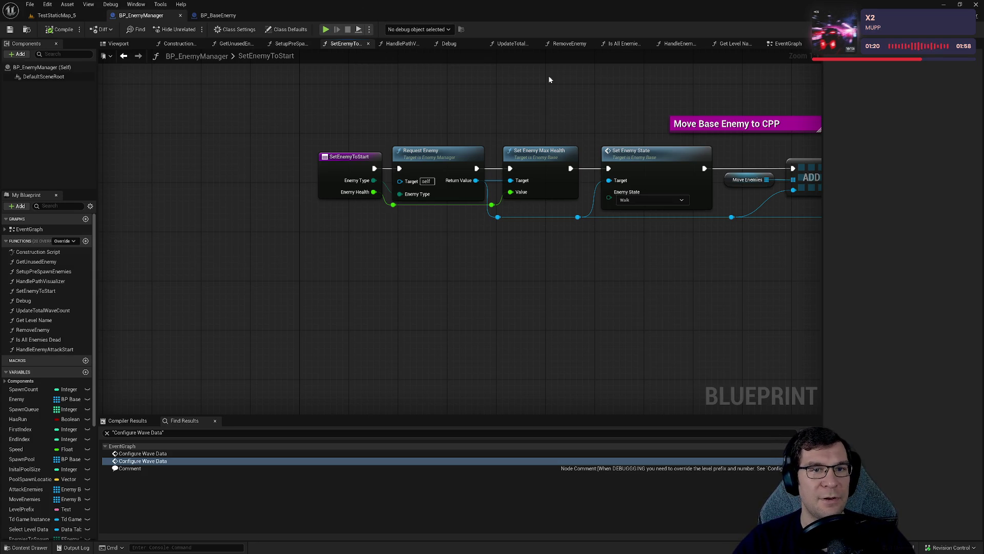
left_click_drag(789, 43, 153, 45)
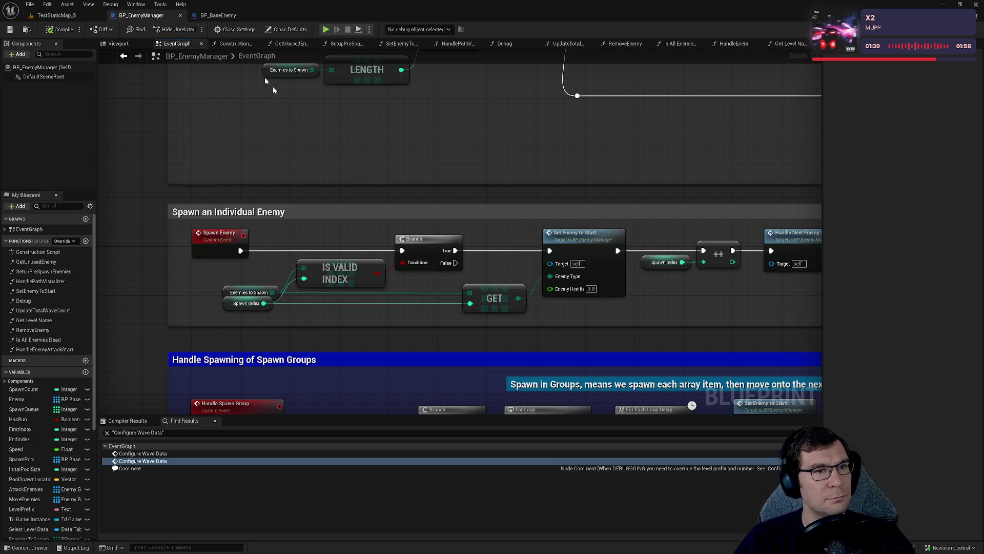
scroll(323, 123, "down", 6)
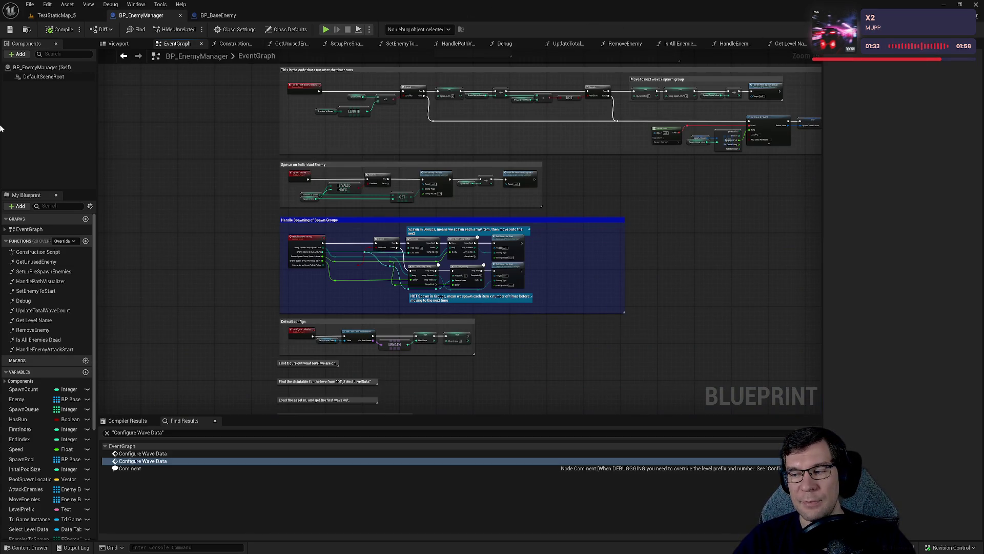
scroll(509, 252, "up", 5)
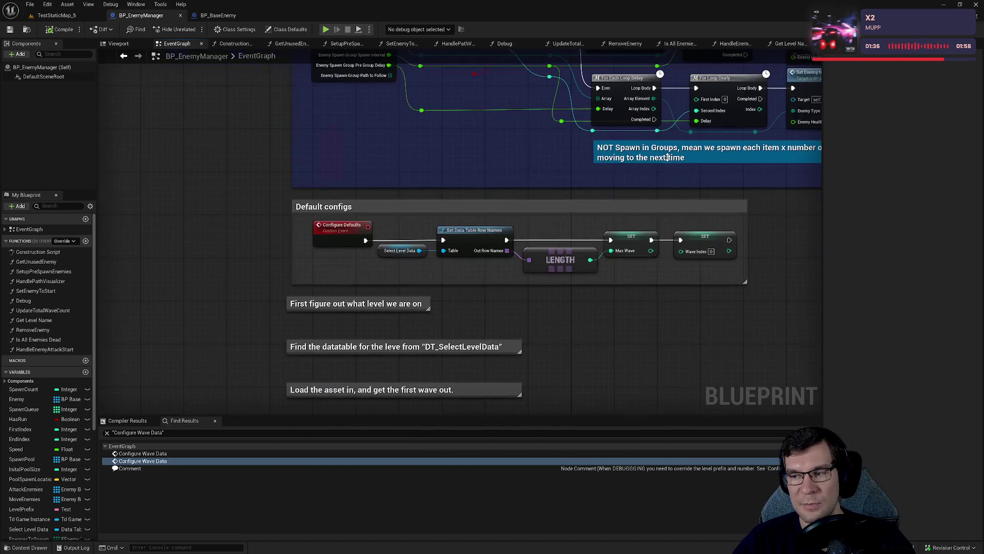
scroll(598, 284, "down", 1)
scroll(598, 284, "down", 3)
scroll(476, 264, "up", 2)
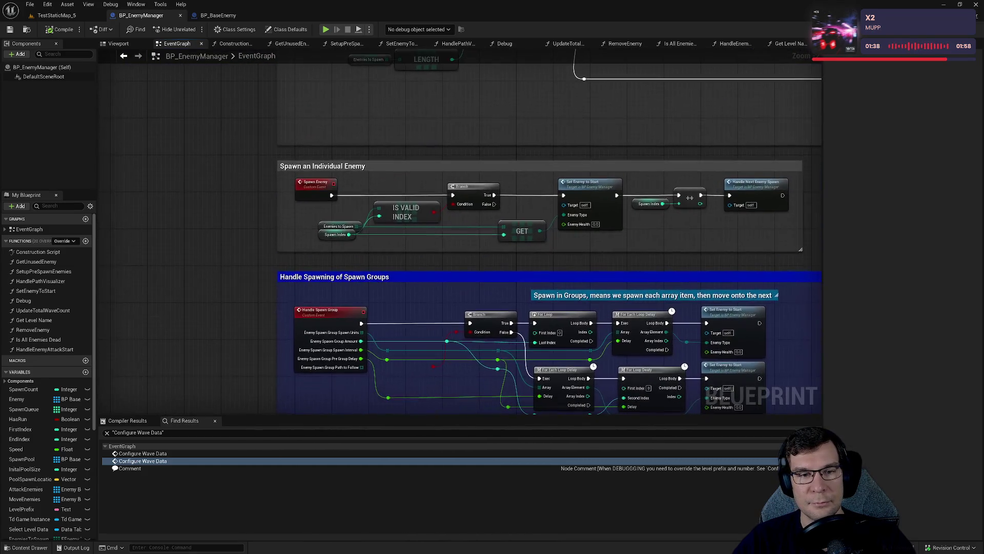
scroll(472, 257, "up", 1)
mouse_move(470, 255)
left_mouse_down()
mouse_move(545, 194)
mouse_move(570, 208)
left_mouse_up()
left_click_drag(413, 183, 416, 203)
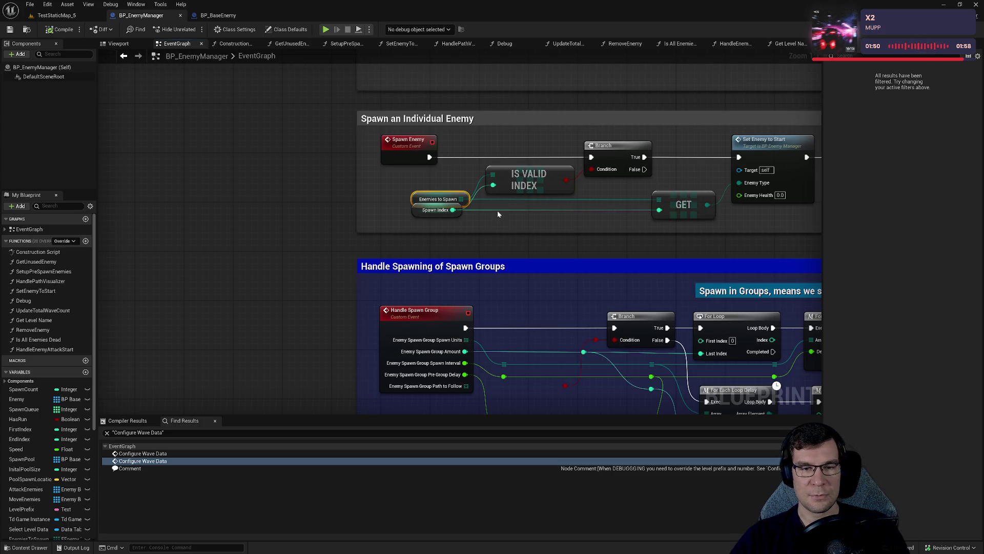
mouse_move(411, 180)
left_mouse_down()
mouse_move(478, 225)
mouse_move(472, 219)
left_mouse_up()
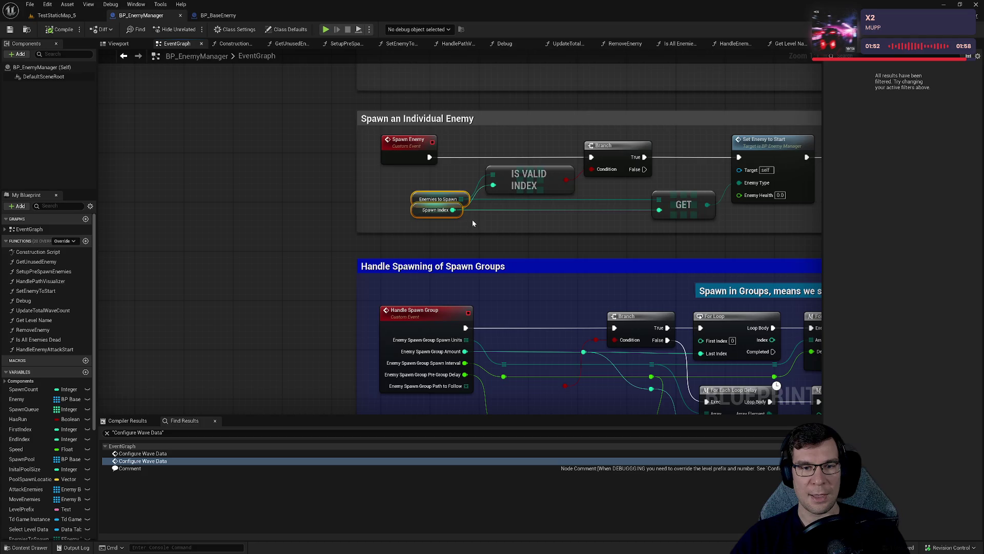
mouse_move(397, 192)
left_mouse_down()
mouse_move(436, 215)
mouse_move(472, 200)
left_mouse_up()
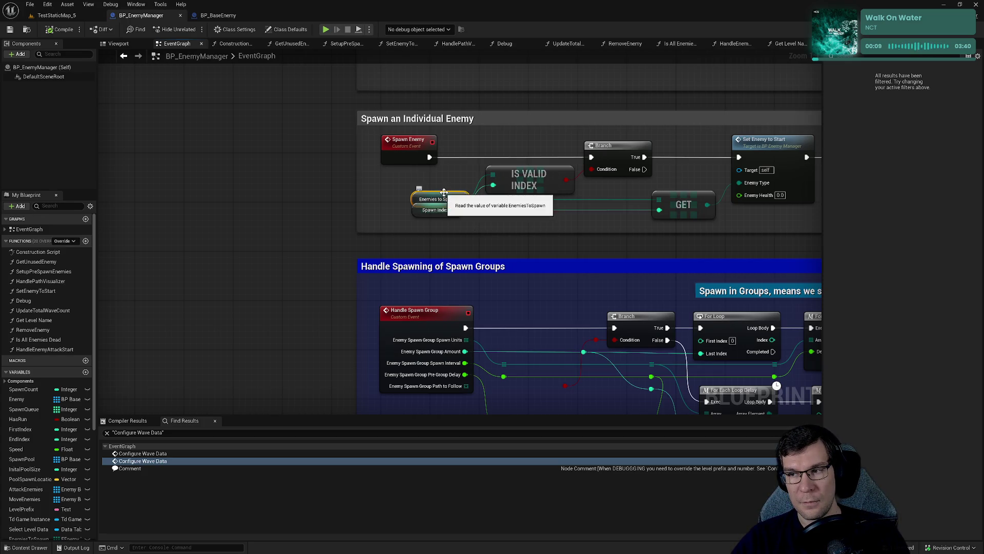
right_click(167, 212)
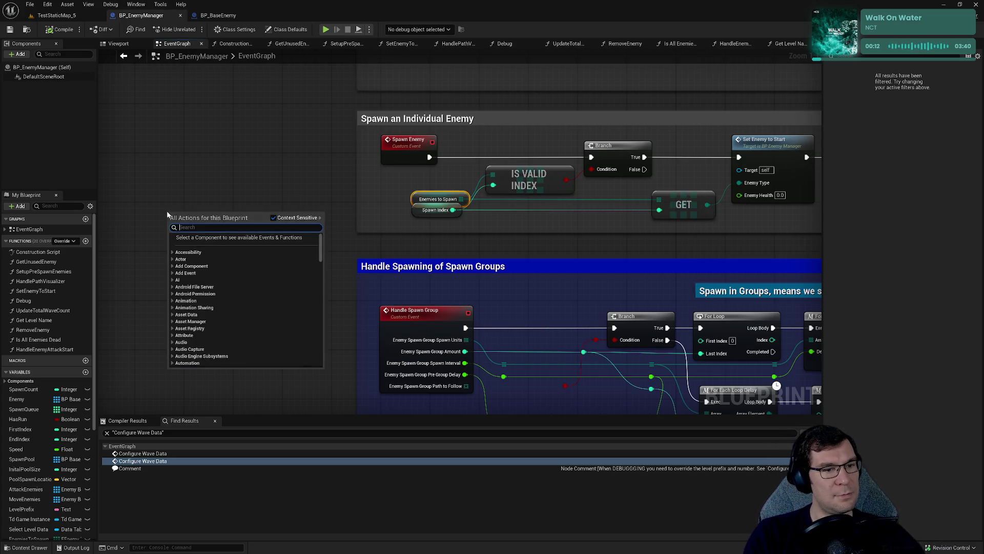
- Delete the accidentally added Boolean NewVar and save BP_EnemyManager
scroll(41, 487, "down", 1)
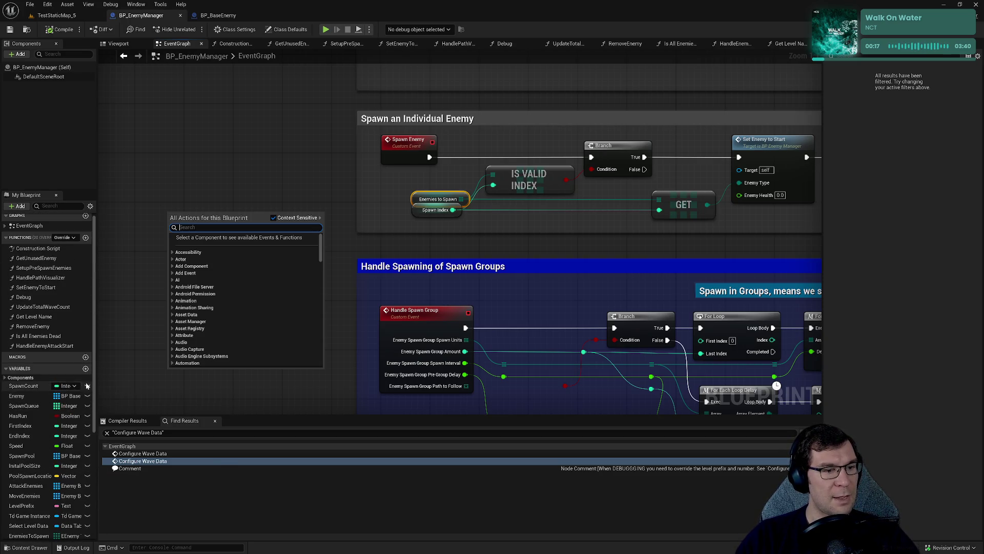
left_click(86, 368)
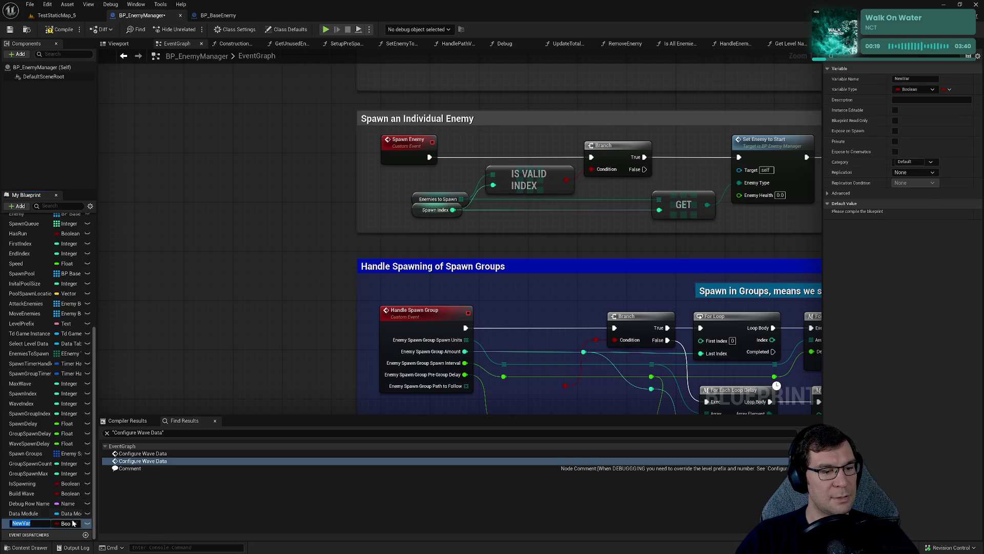
left_click(948, 90)
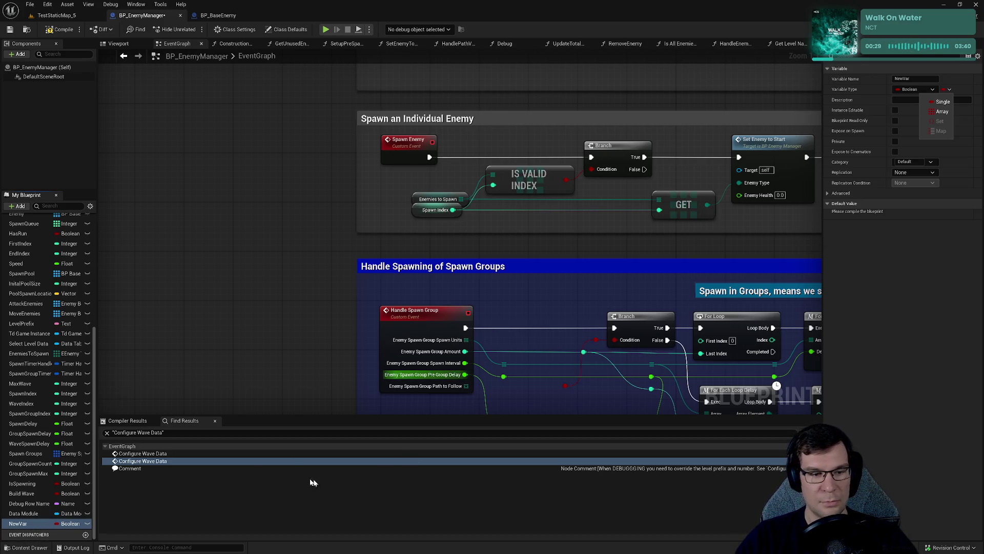
left_click(23, 513)
left_click(20, 524)
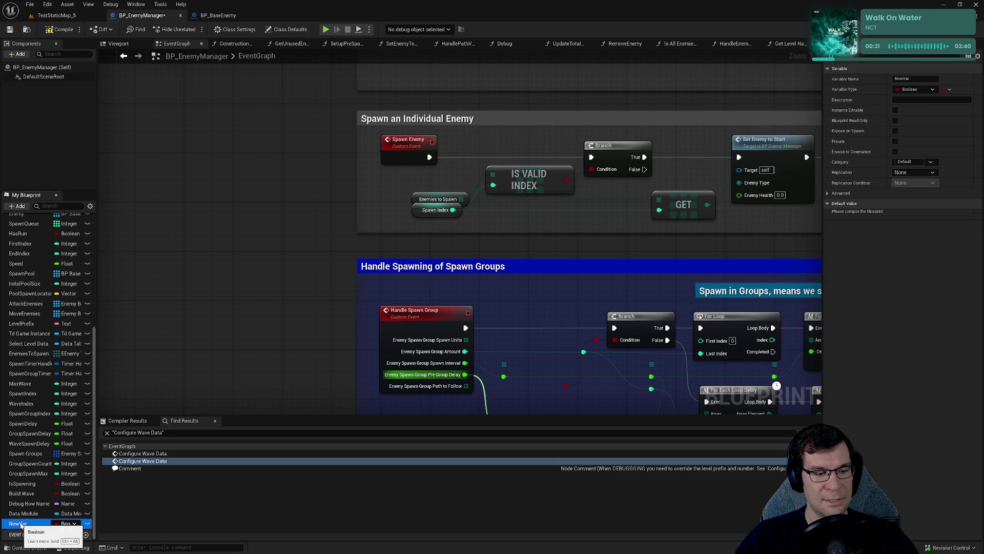
key("Delete")
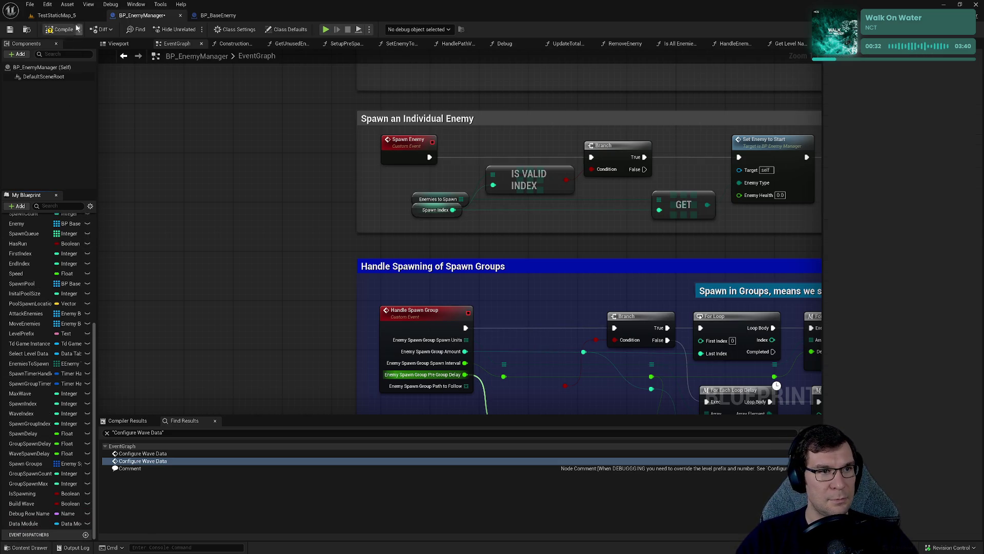
left_click(9, 31)
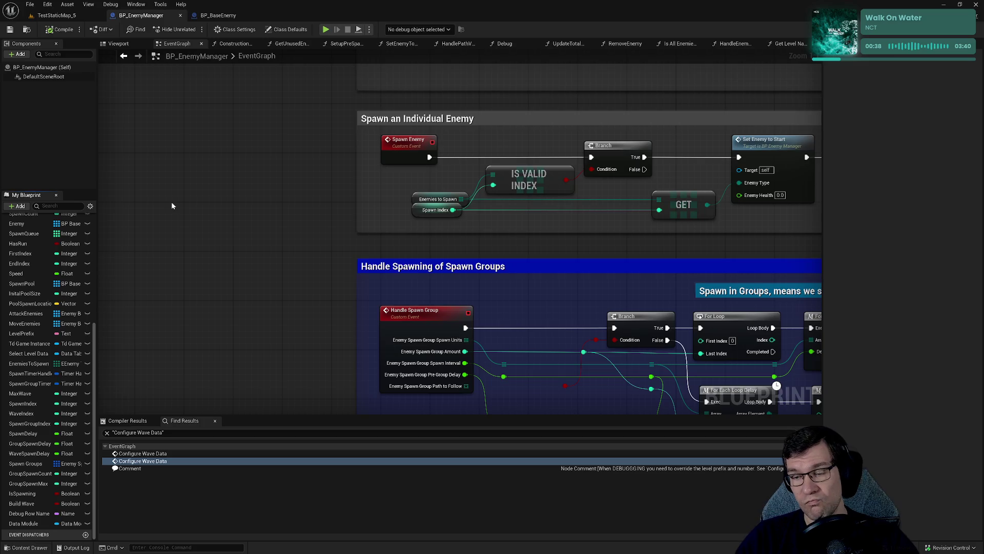
left_click_drag(497, 244, 545, 262)
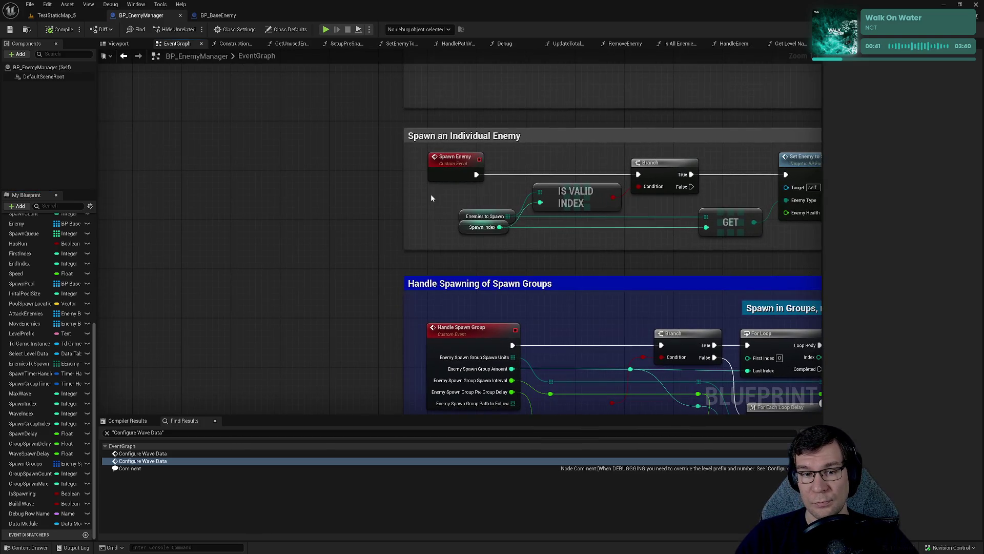
left_click(483, 215)
right_click(483, 215)
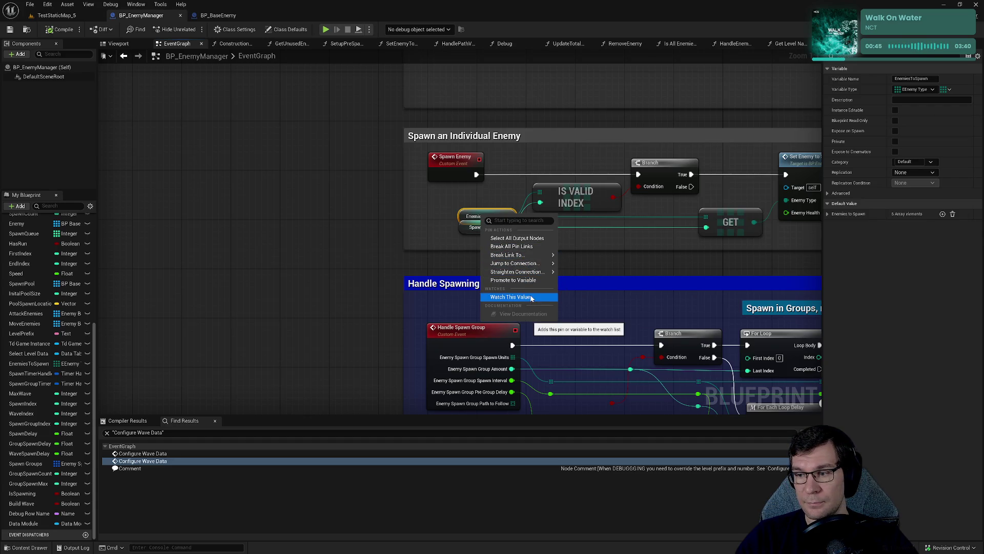
left_click(388, 236)
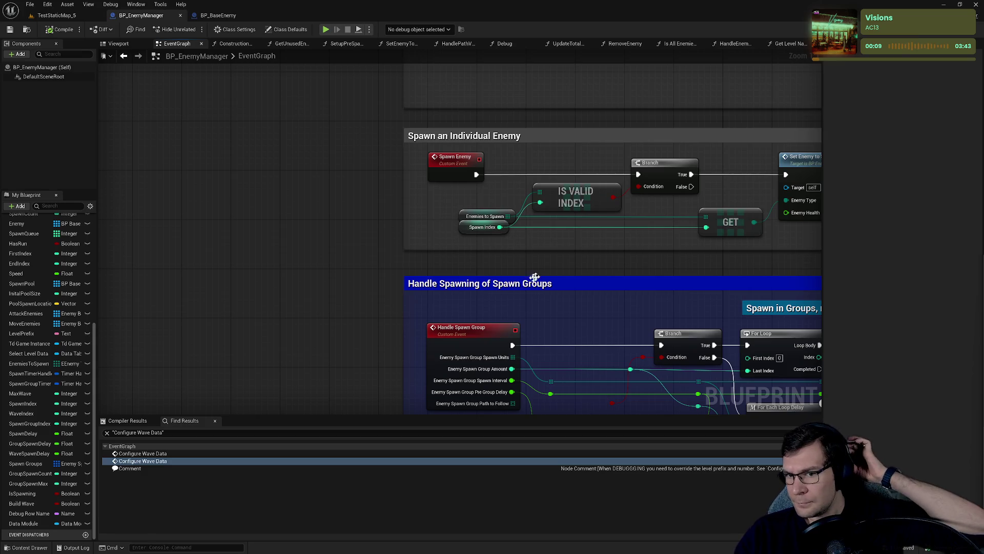
- Enter 2500.0 as Set Enemy to Start's Enemy Health, then play TestStaticMap_5 with Alt+P
left_click_drag(545, 240, 516, 231)
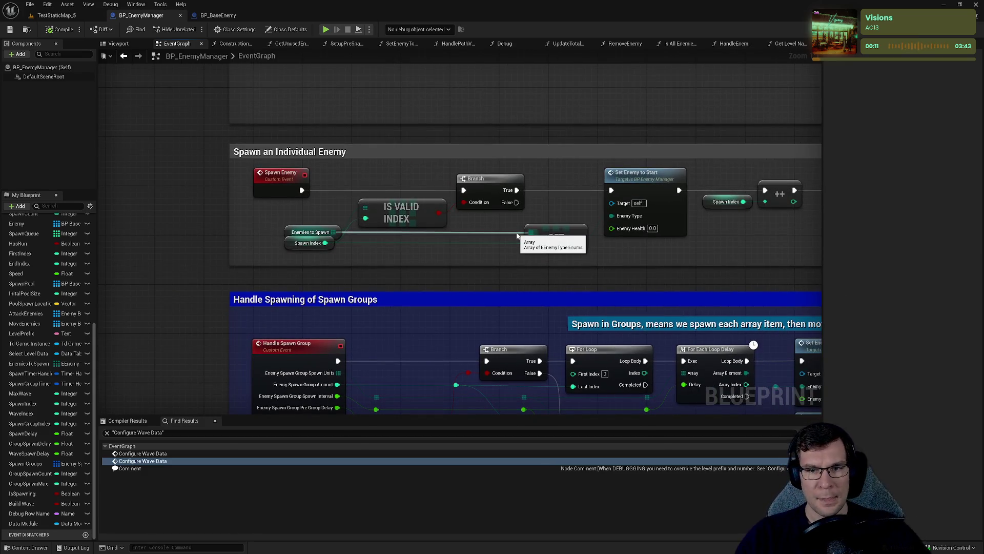
mouse_move(384, 182)
left_mouse_down()
mouse_move(417, 170)
mouse_move(589, 222)
left_mouse_up()
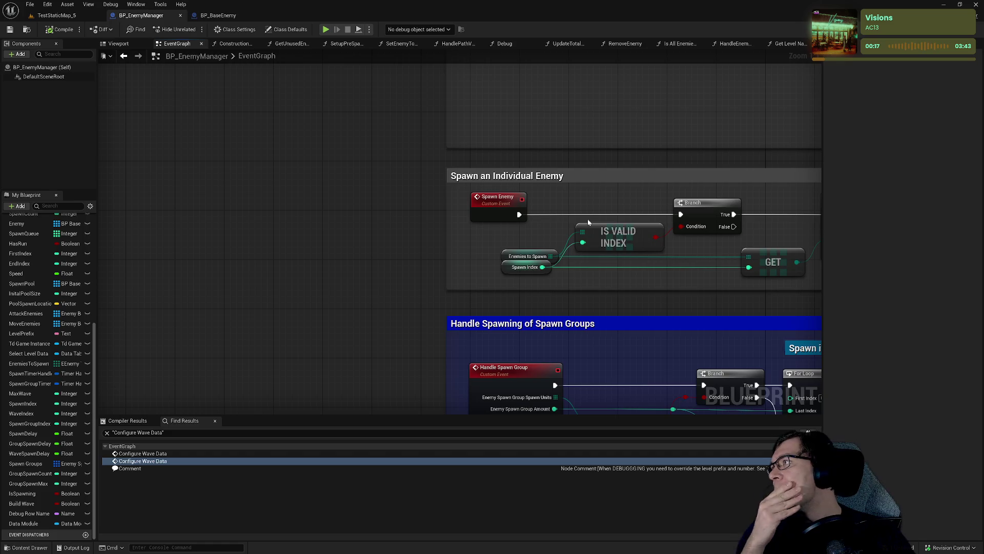
left_click_drag(592, 203, 343, 196)
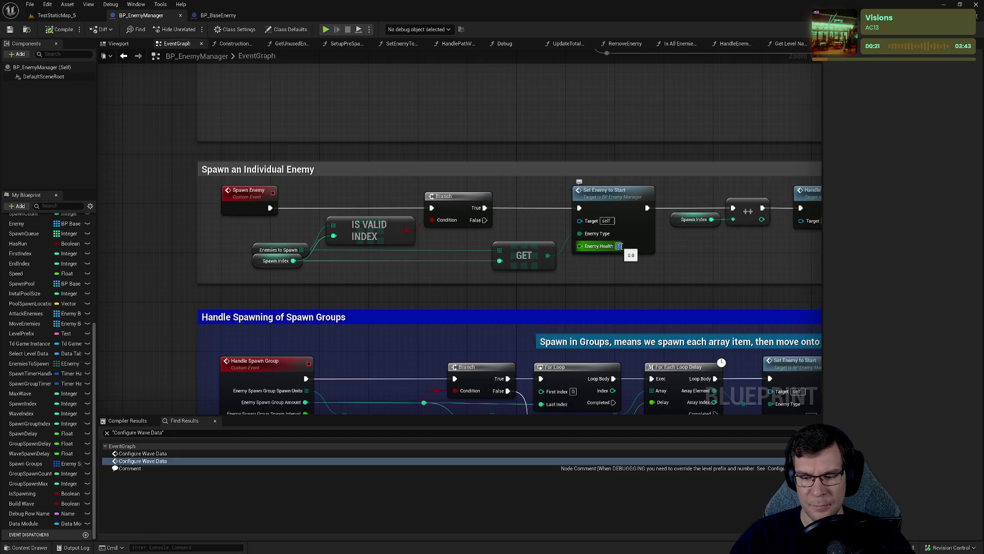
type("2500")
key("Return")
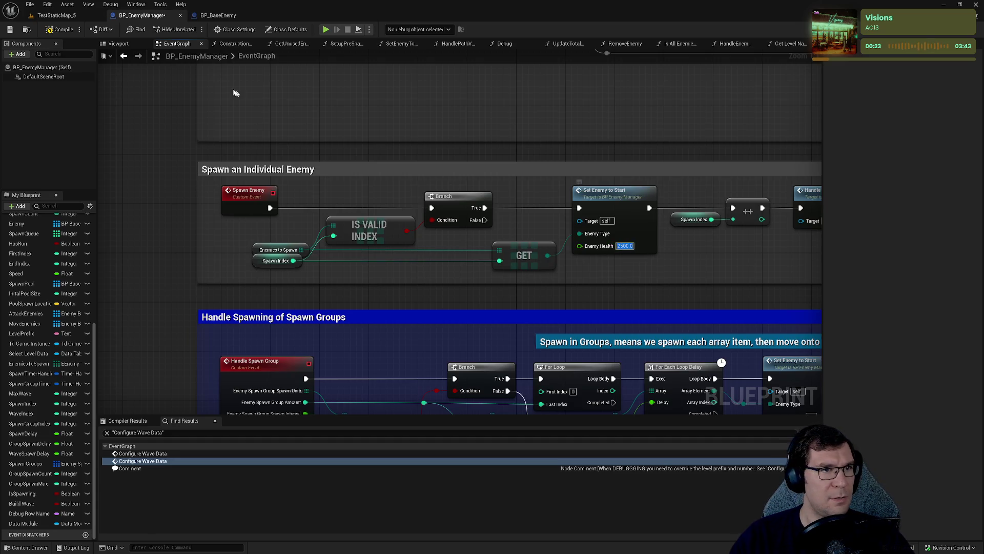
left_click(51, 15)
key("alt+p")
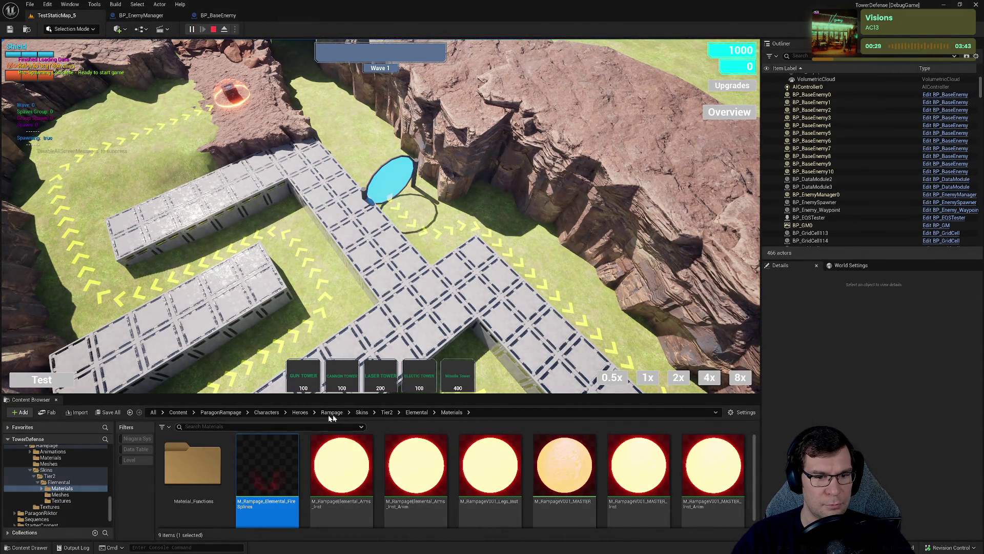
- Return to BP_EnemyManager and drill into the Set Enemy to Start node's function graph
left_click(416, 412)
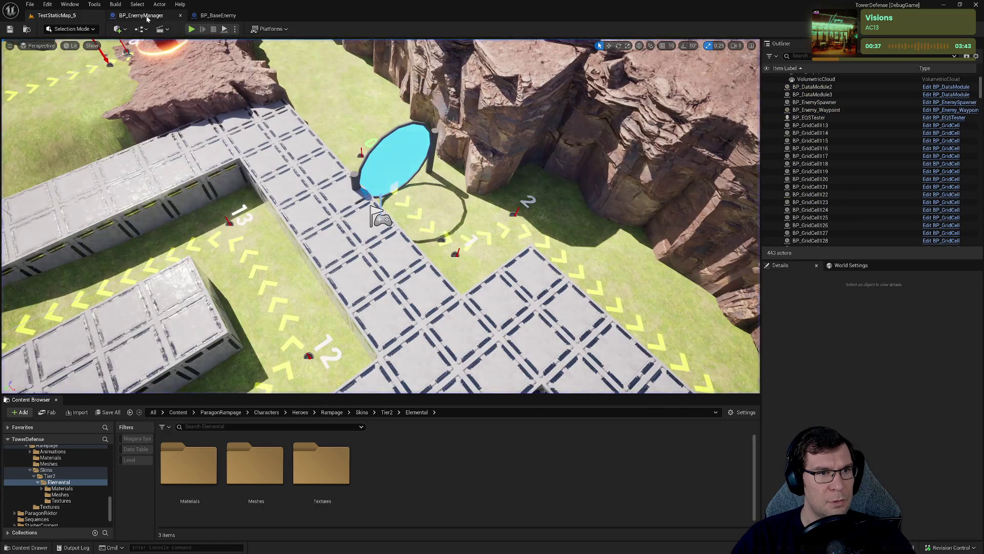
left_click(141, 16)
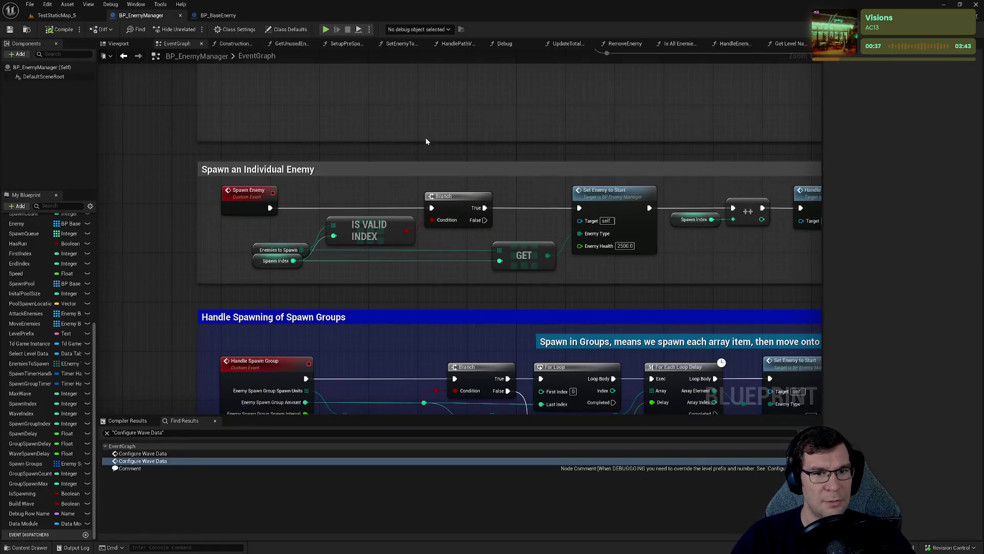
left_click_drag(530, 275, 372, 247)
double_click(470, 174)
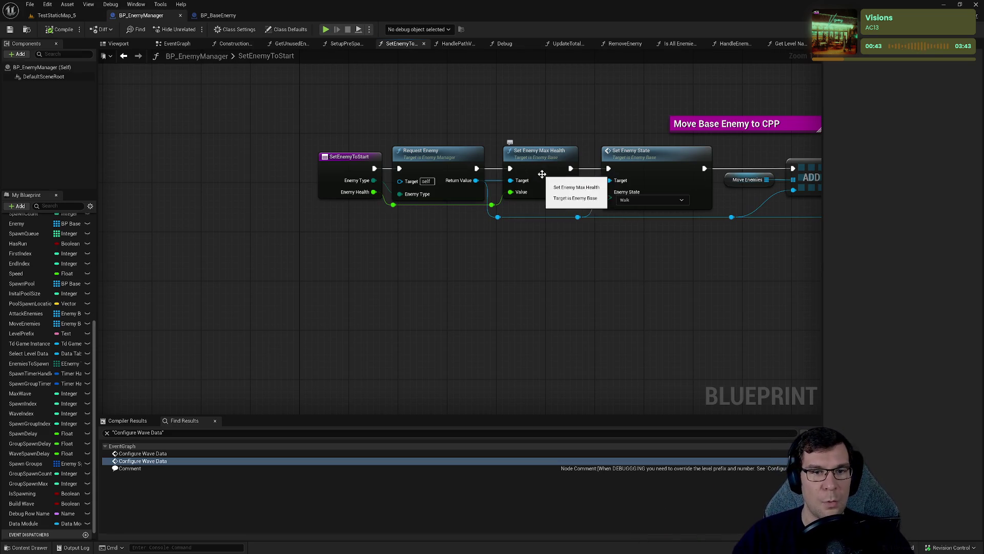
- Inspect Set Enemy State's C++ source and node options, then save BP_EnemyManager
double_click(659, 156)
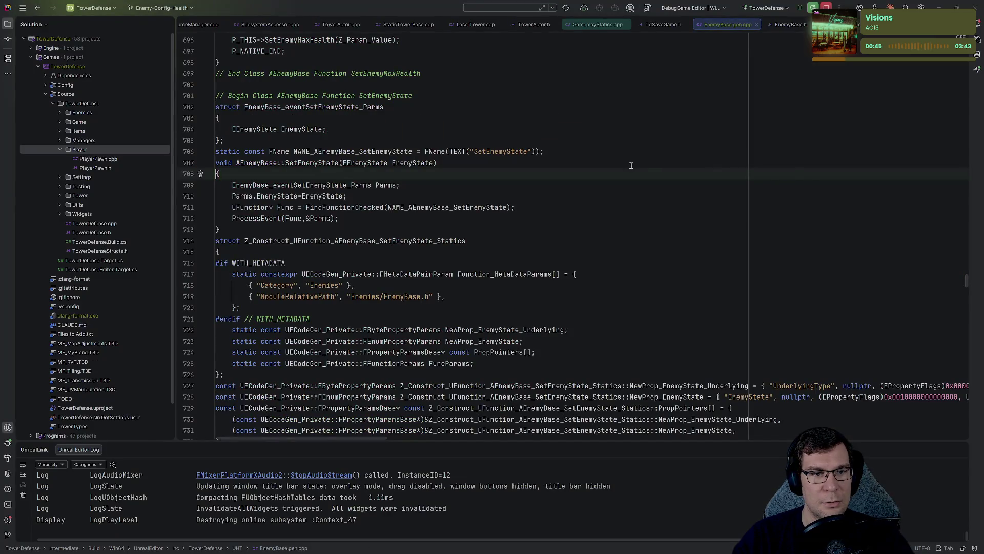
key("alt+Tab")
right_click(659, 169)
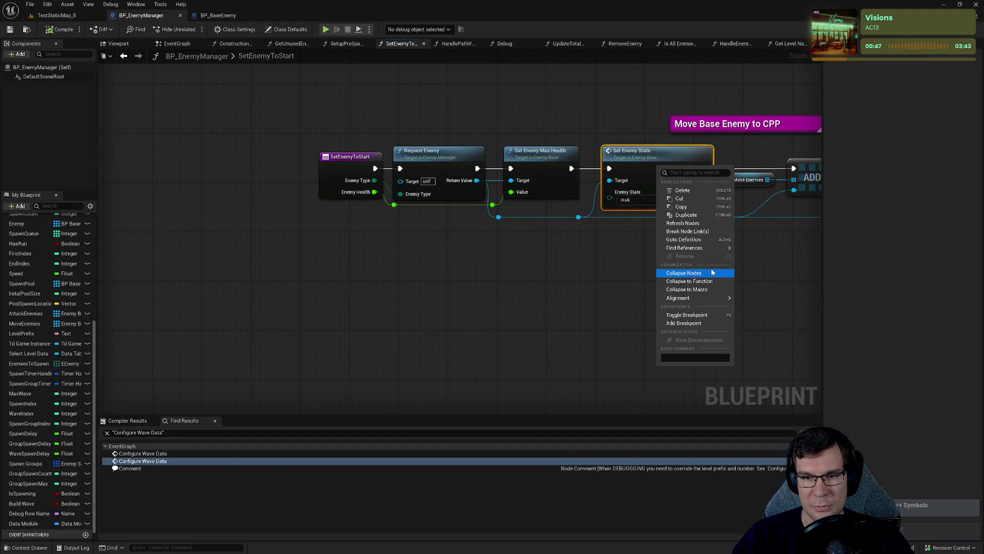
key("Escape")
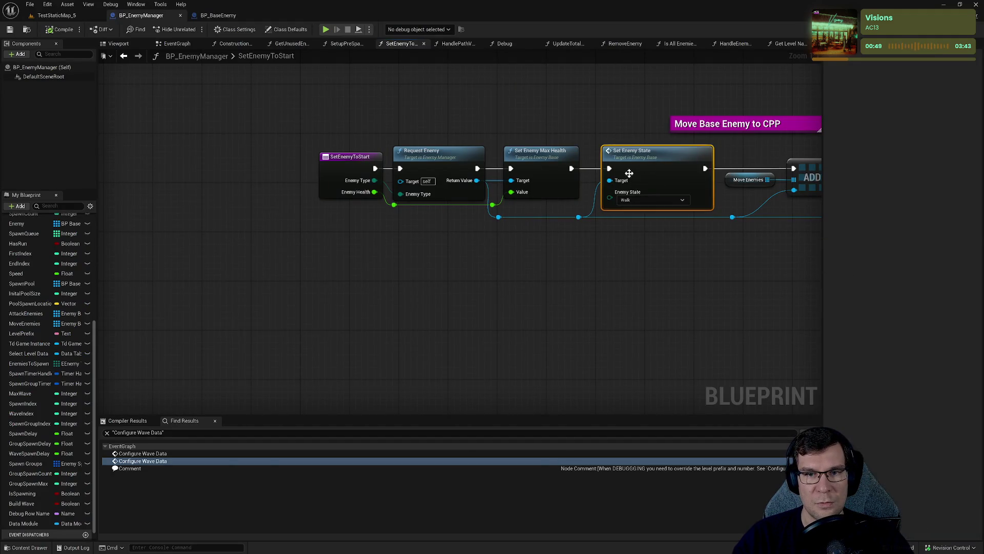
key("ctrl+s")
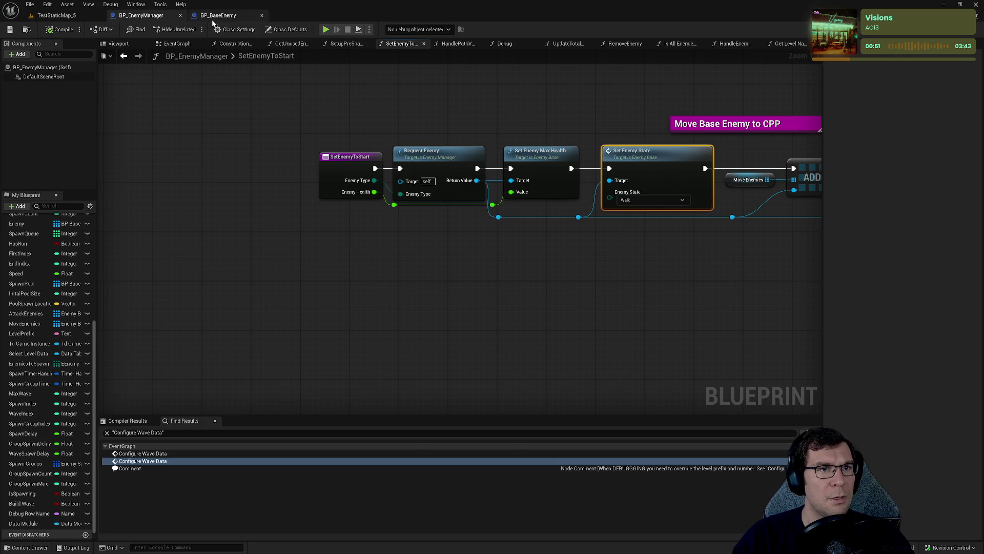
- In BP_BaseEnemy's SetupHealthBar, reroute the green health wire, then open the widget's Set Max Health
left_click(218, 15)
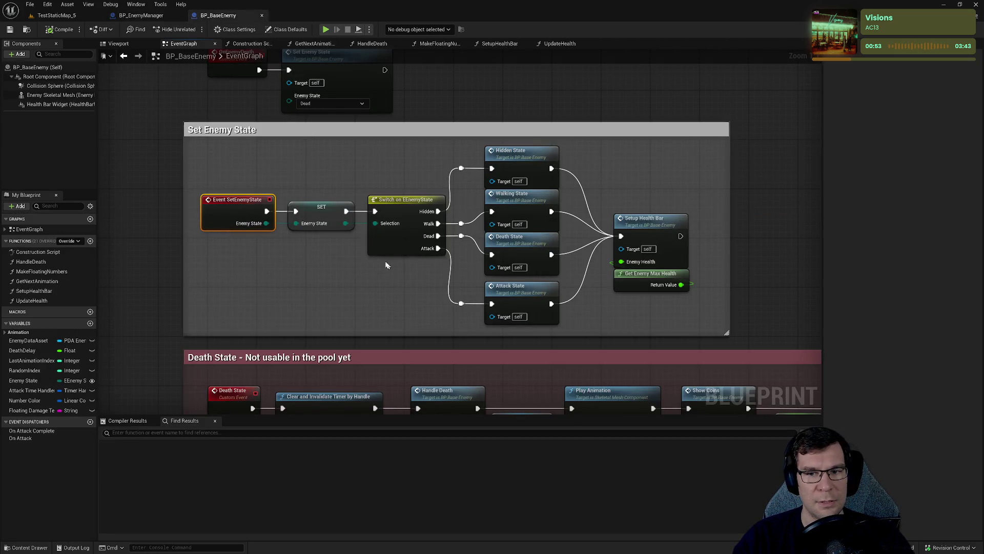
double_click(552, 190)
left_click_drag(416, 145, 439, 290)
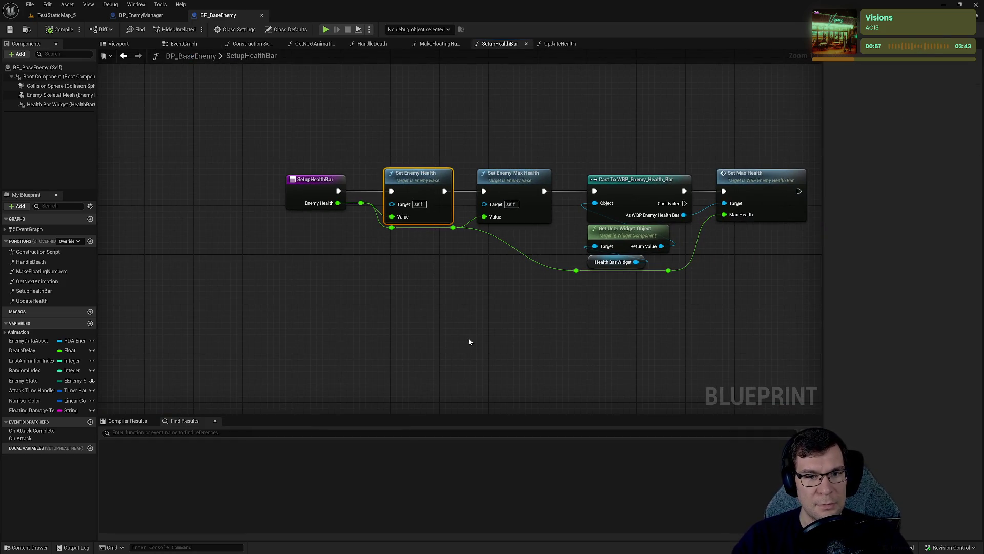
mouse_move(511, 130)
left_mouse_down()
mouse_move(546, 241)
mouse_move(377, 291)
mouse_move(551, 309)
left_mouse_up()
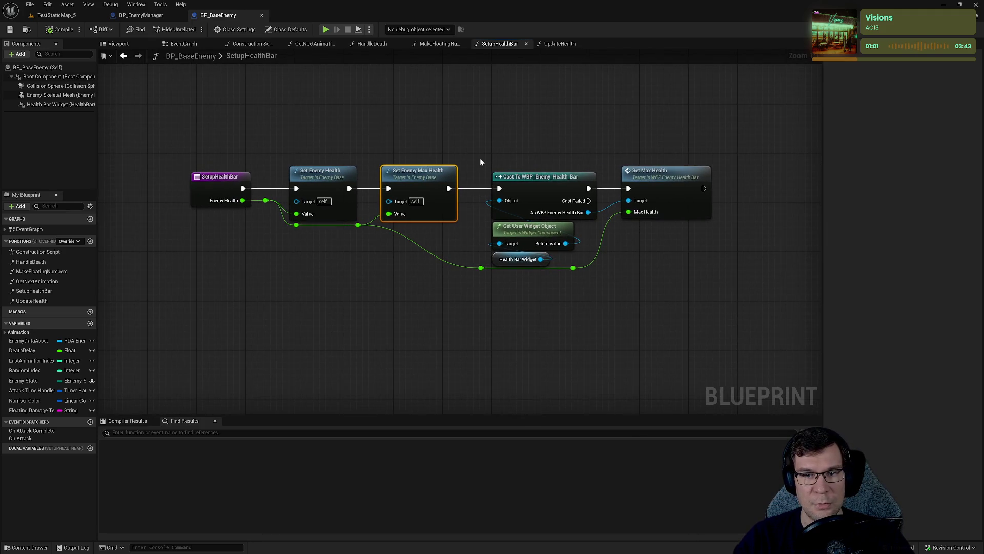
mouse_move(478, 270)
left_mouse_down()
mouse_move(382, 271)
mouse_move(479, 273)
left_mouse_up()
left_click(384, 225)
double_click(384, 226)
left_click_drag(383, 225, 472, 230)
double_click(669, 201)
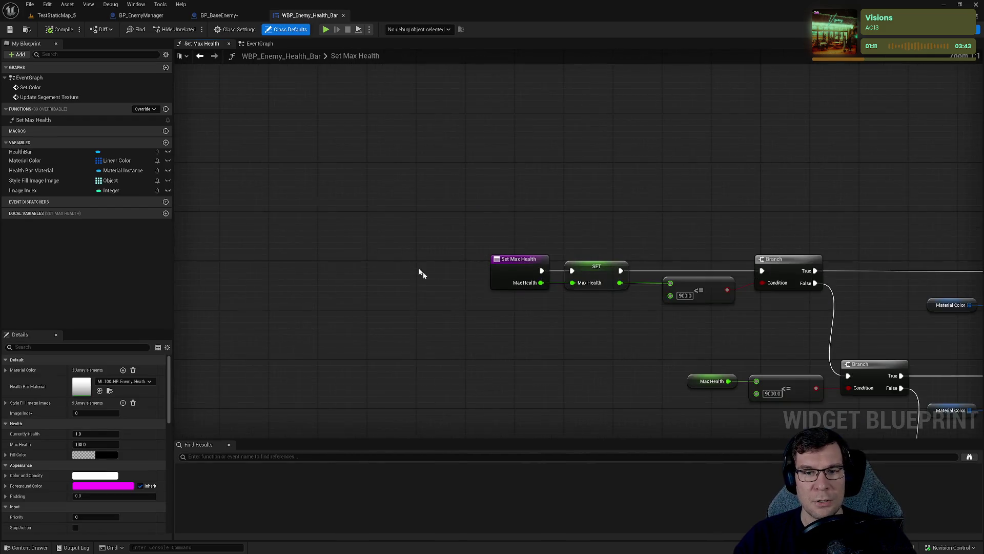
- Put an F9 breakpoint on the Max Health SET node, play the level and start the first wave
left_click(467, 166)
scroll(446, 252, "up", 2)
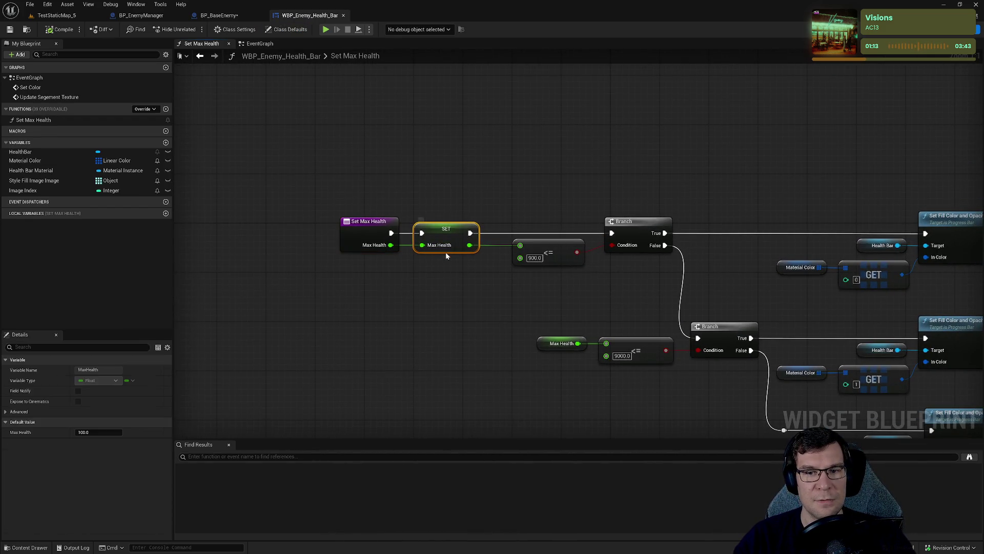
key("F9")
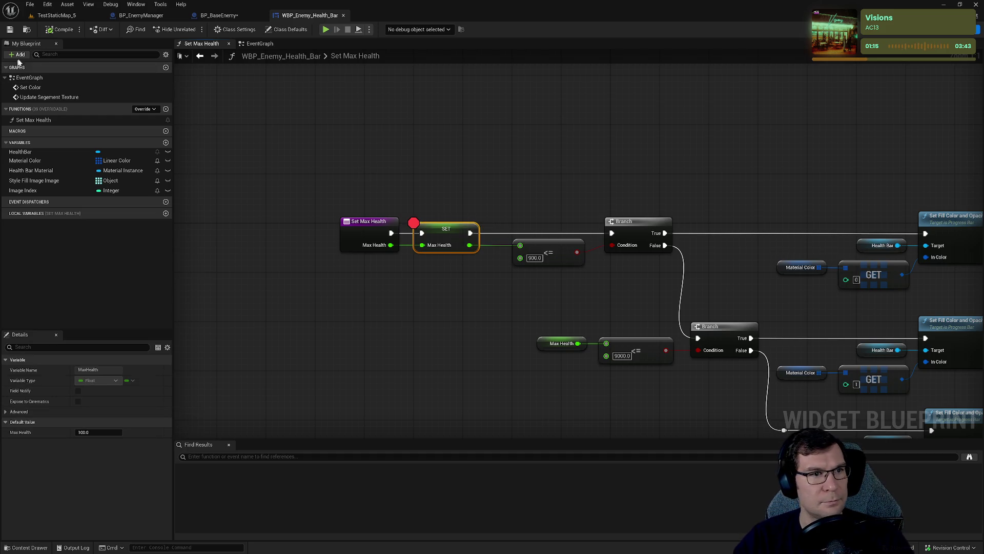
left_click(56, 15)
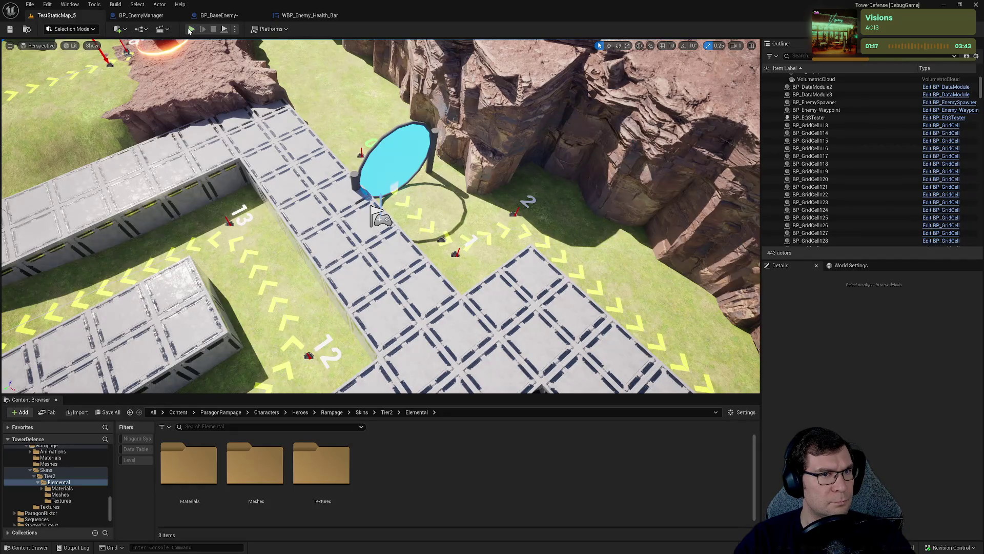
left_click(189, 31)
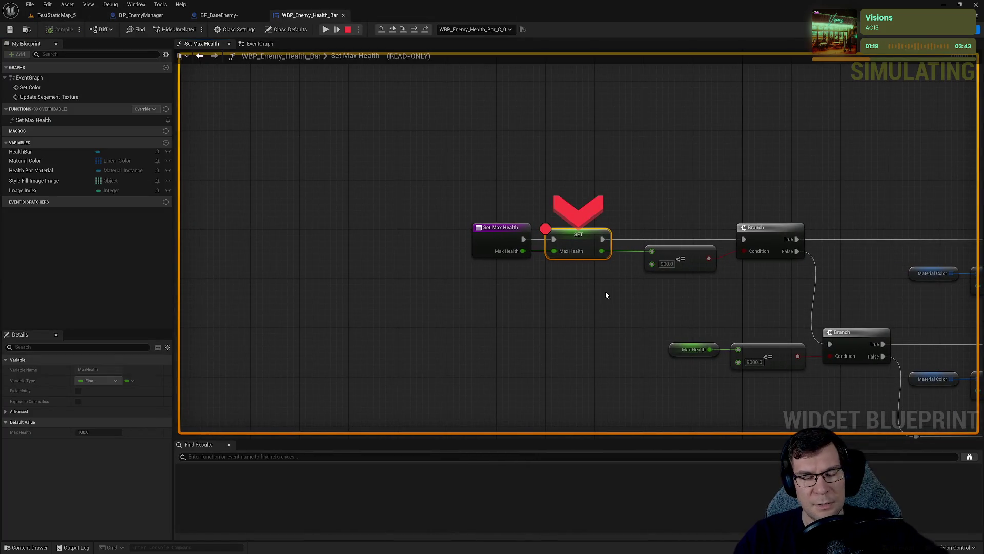
mouse_move(562, 251)
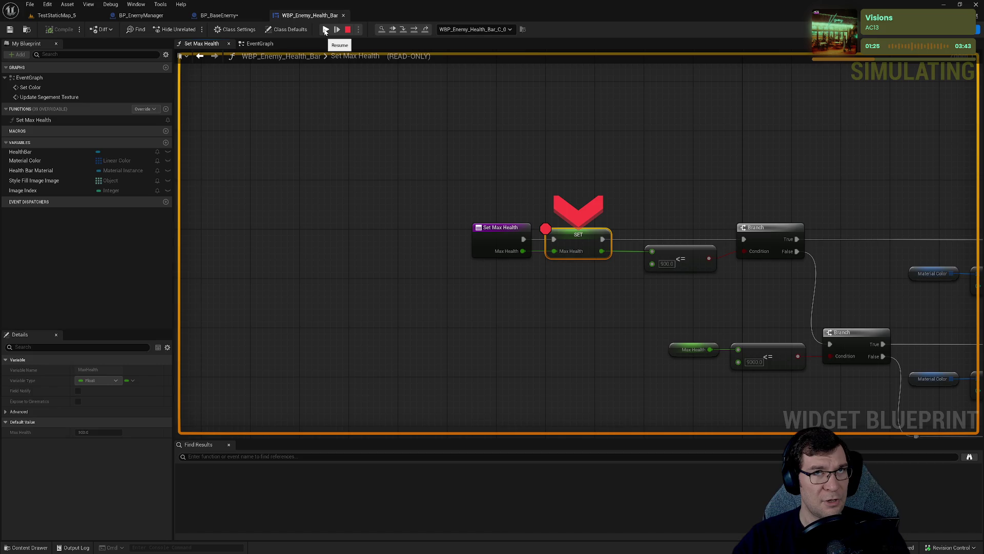
left_click(325, 30)
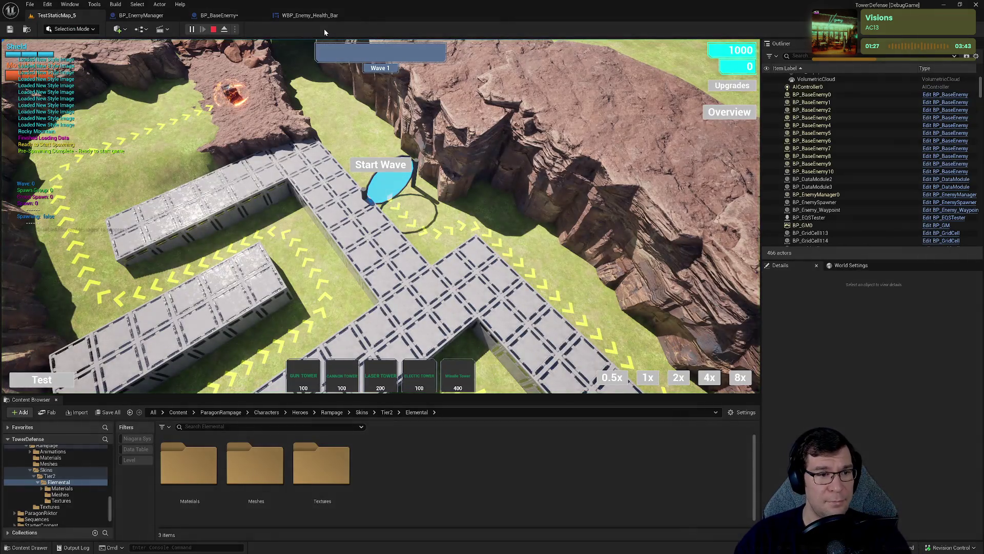
left_click(389, 187)
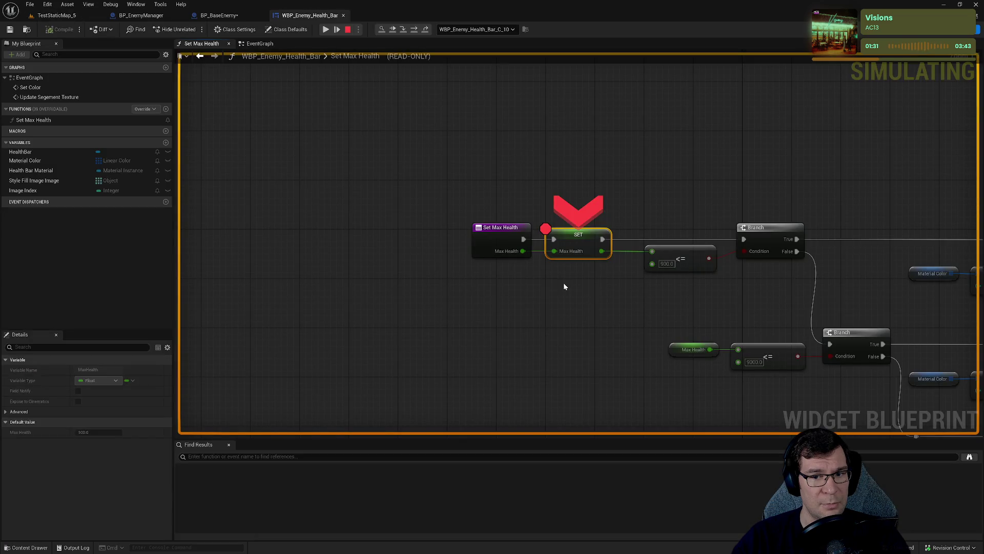
mouse_move(558, 254)
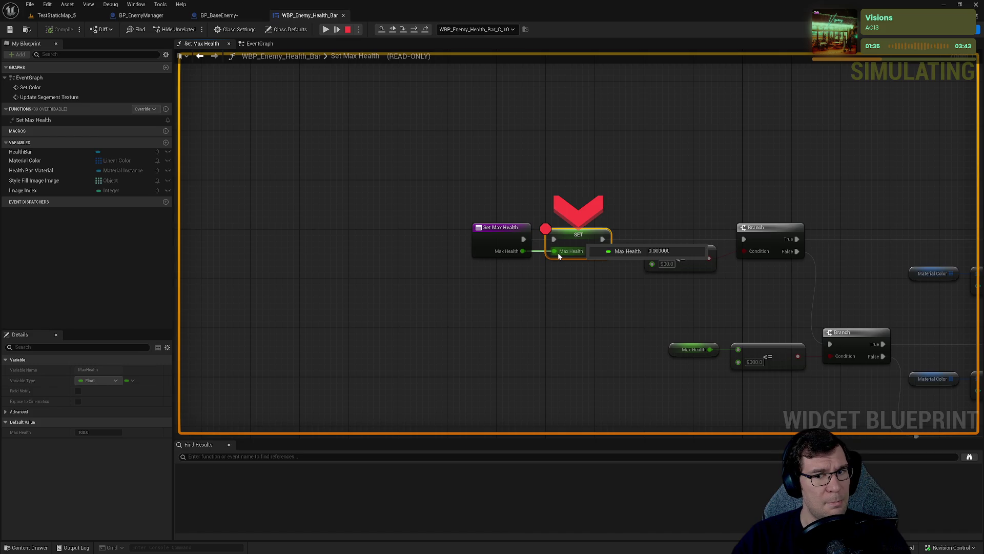
- Look through the widget's EventGraph and Set Max Health, then revisit SetupHealthBar and SetEnemyToStart
left_click(260, 44)
mouse_move(351, 240)
left_mouse_down()
mouse_move(413, 128)
mouse_move(308, 235)
left_mouse_up()
left_click(201, 44)
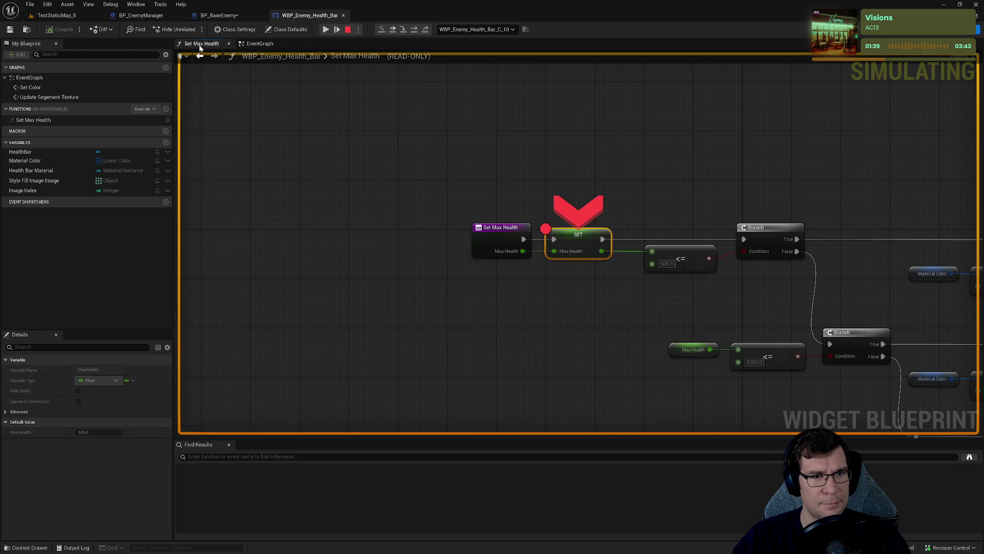
mouse_move(620, 248)
left_mouse_down()
mouse_move(488, 217)
mouse_move(524, 208)
left_mouse_up()
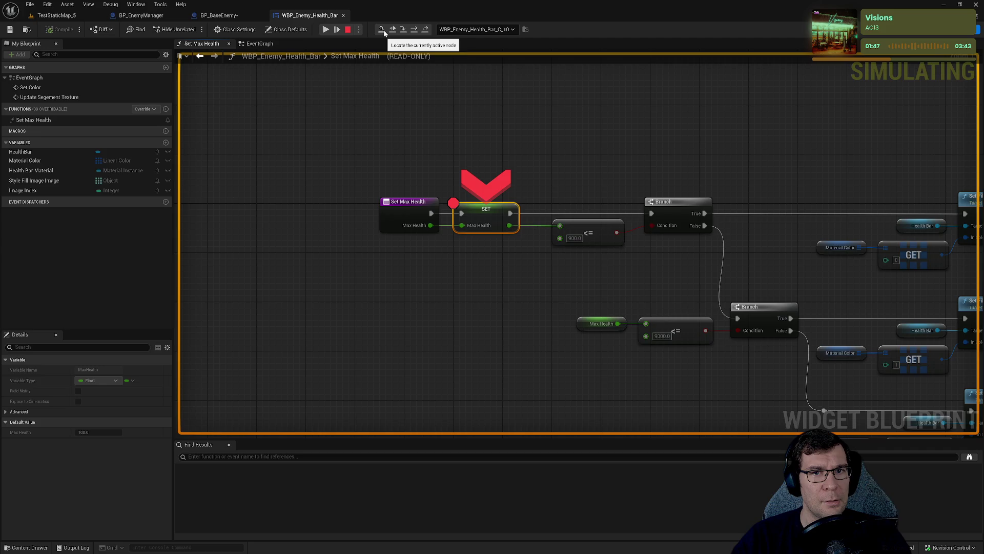
left_click(258, 43)
left_click(229, 15)
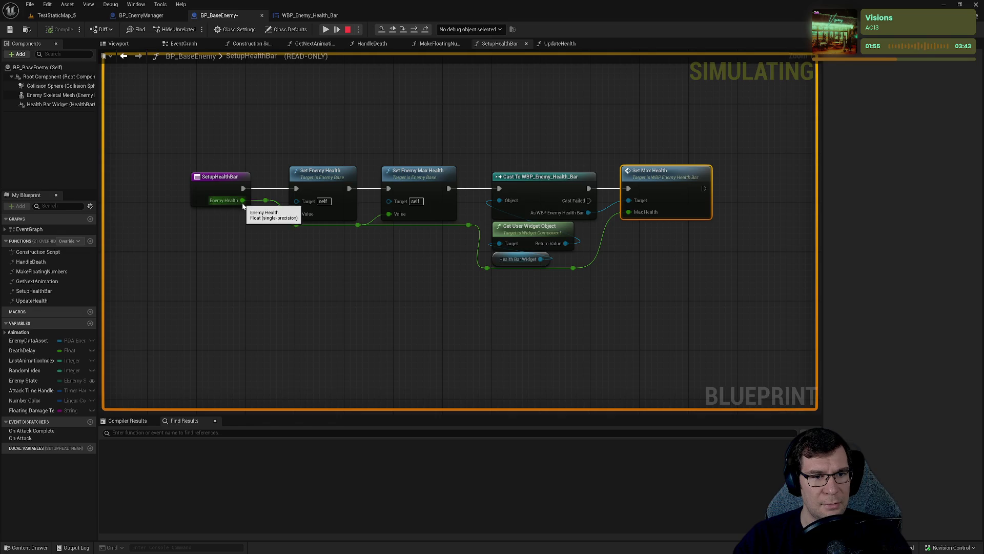
left_click_drag(239, 152, 465, 106)
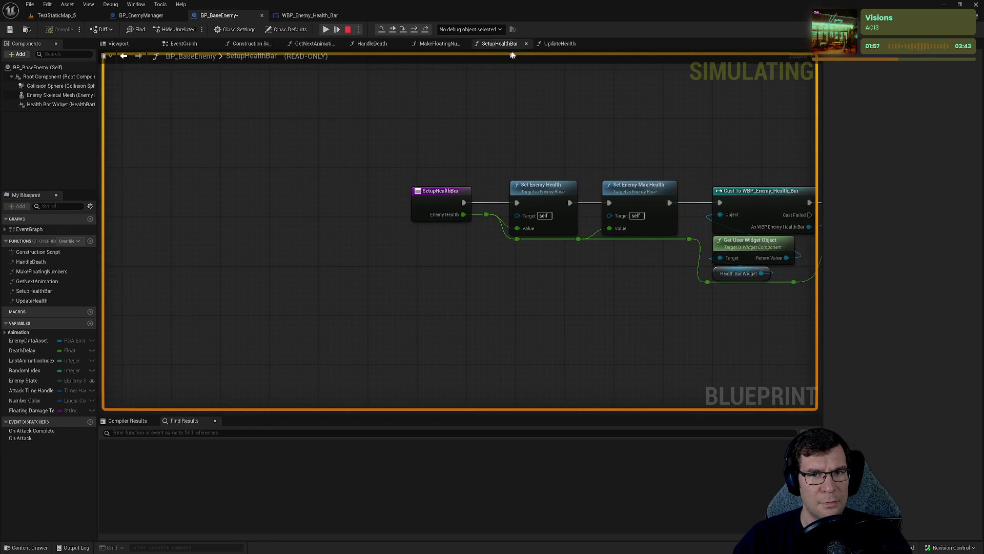
left_click(141, 16)
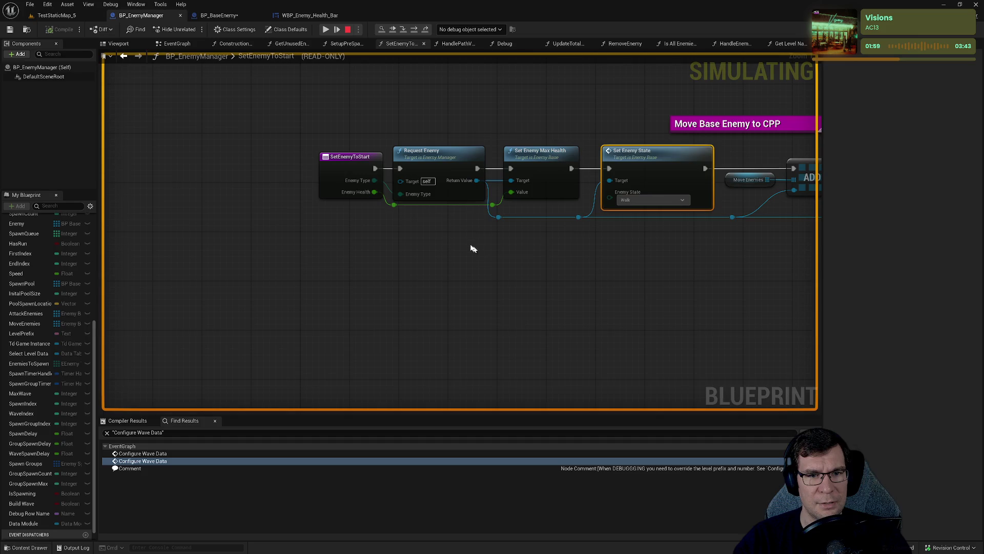
- Stop the play session and add a breakpoint on the SetEnemyToStart entry node
left_click(345, 164)
mouse_move(356, 135)
left_mouse_down()
mouse_move(149, 186)
mouse_move(357, 167)
left_mouse_up()
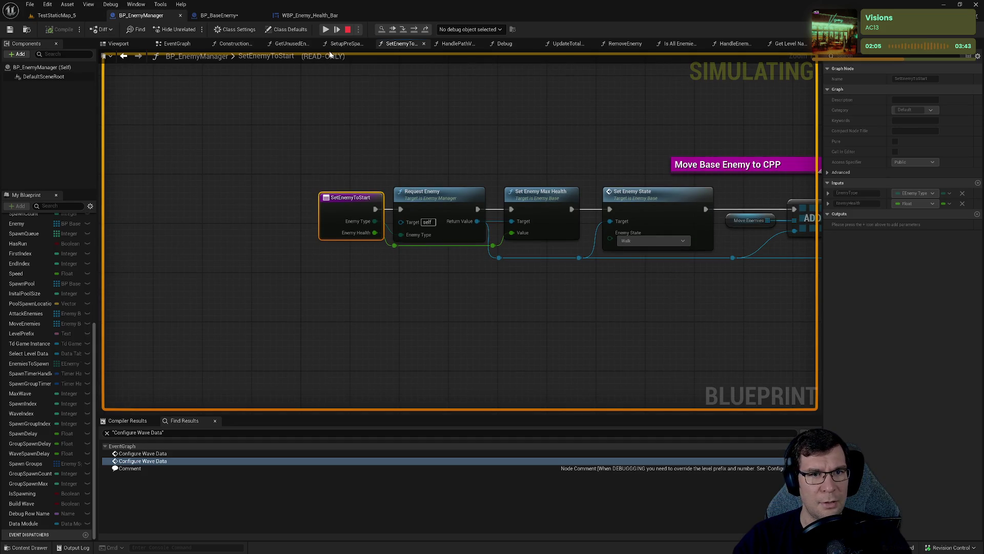
left_click(348, 30)
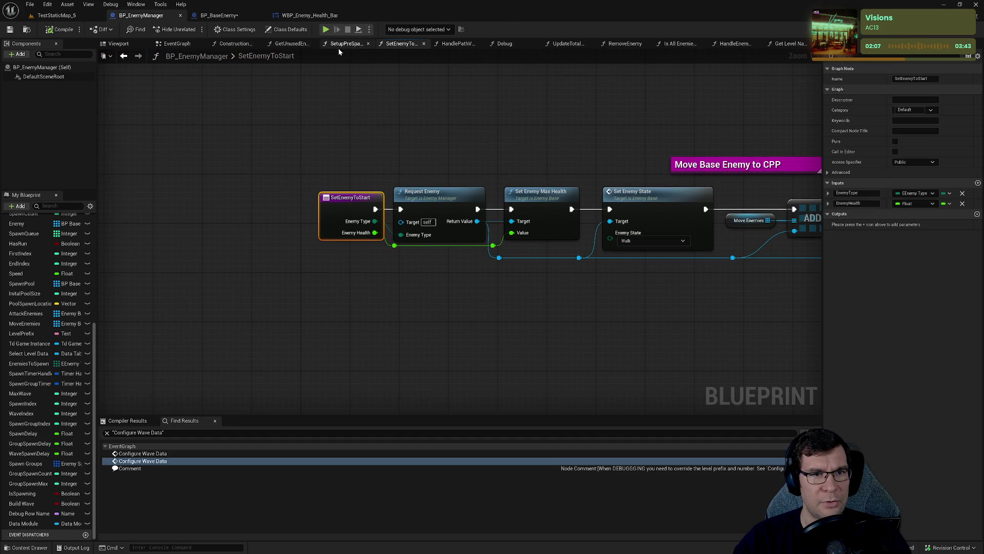
right_click(367, 209)
right_click(356, 198)
left_click(374, 216)
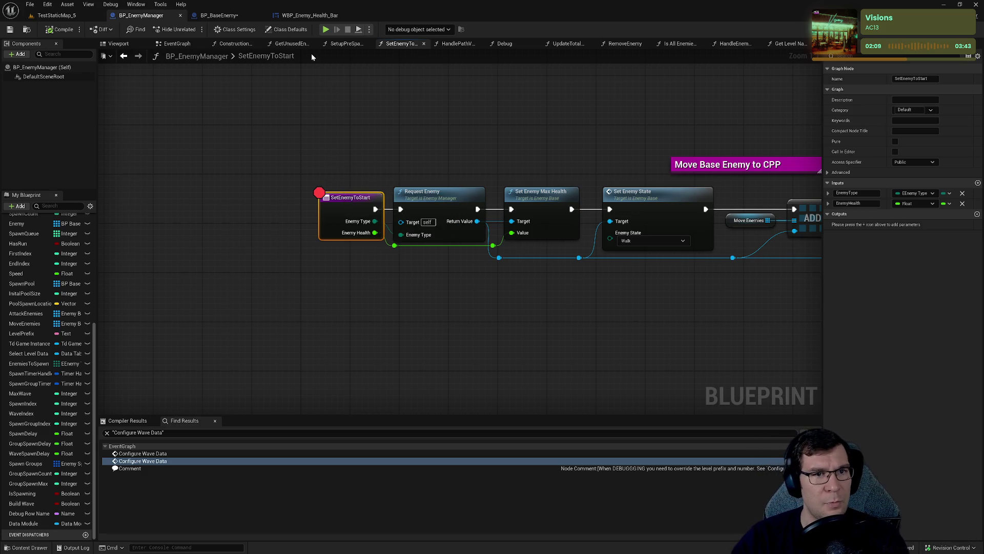
- Play again, resume past the health bar breakpoint and start the first enemy wave
left_click(325, 29)
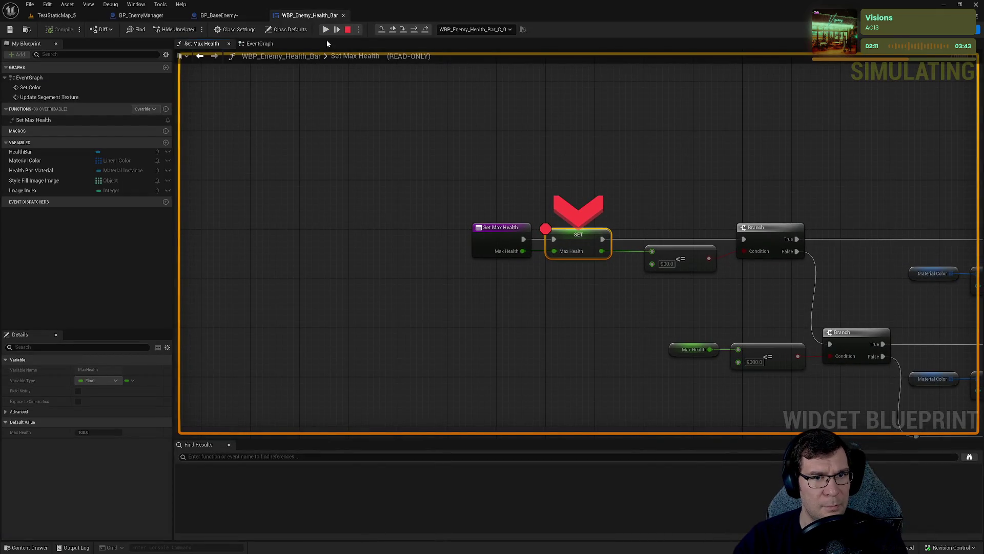
left_click(325, 32)
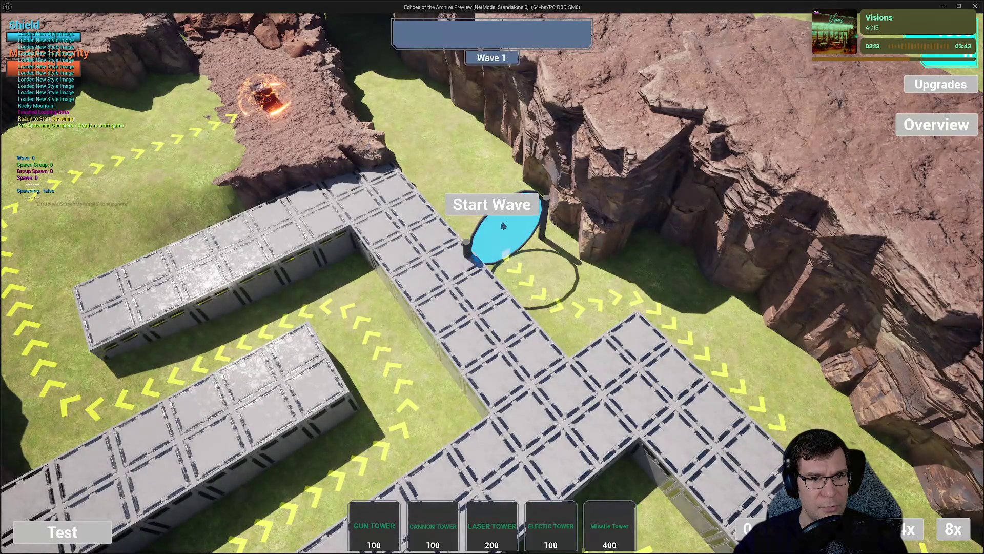
left_click(499, 219)
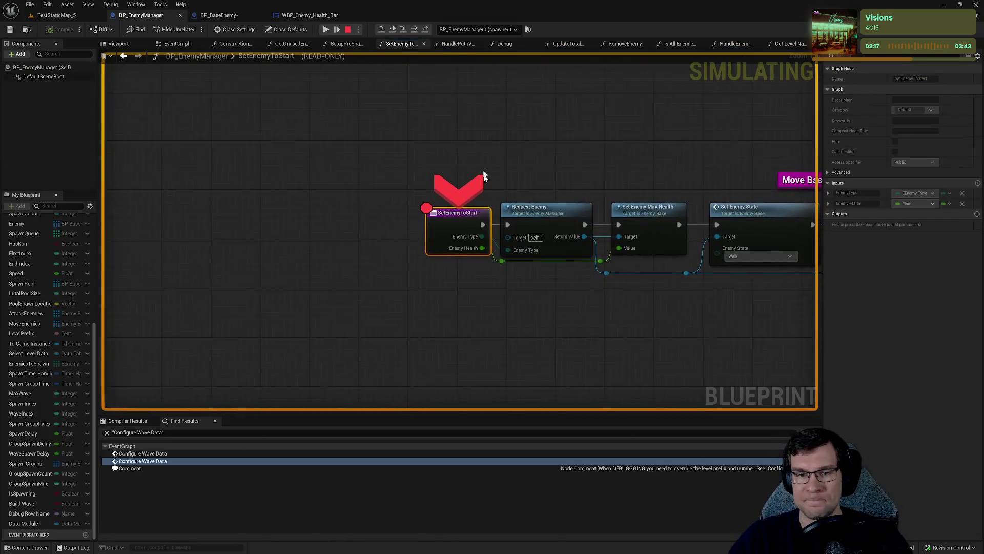
mouse_move(499, 261)
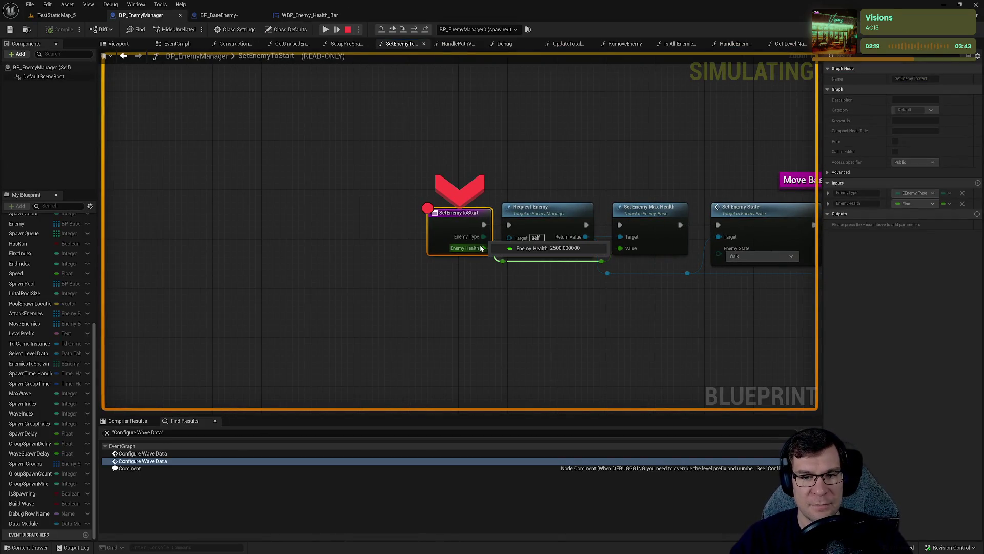
mouse_move(607, 156)
left_mouse_down()
mouse_move(273, 106)
mouse_move(505, 127)
left_mouse_up()
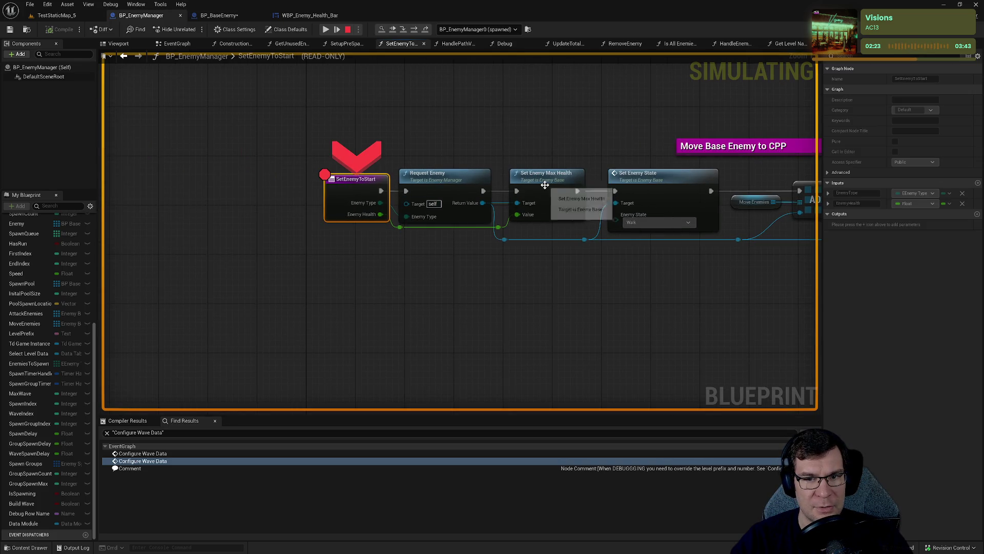
- Step through Request Enemy, Set Enemy Max Health and Set Enemy State into the health bar's Set Max Health
left_click(413, 29)
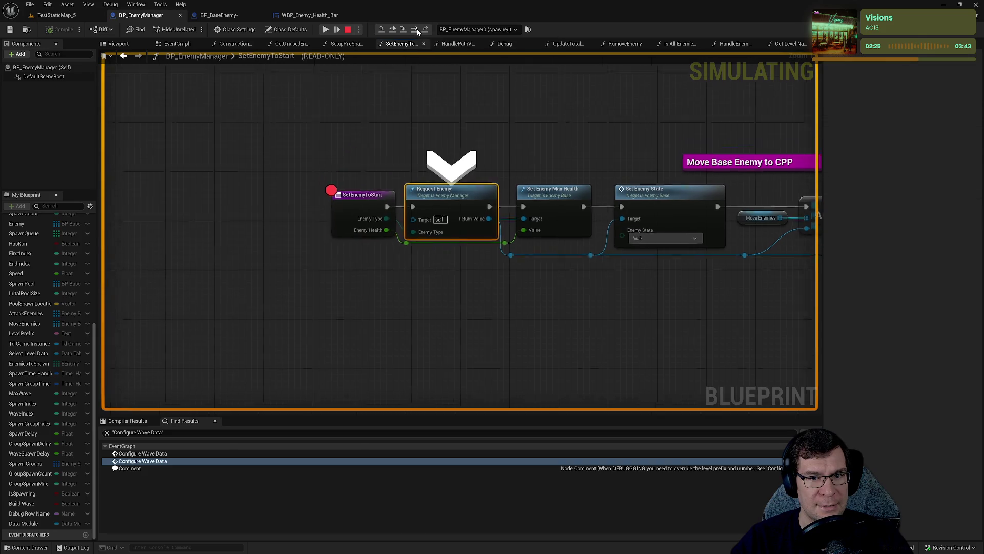
left_click(414, 30)
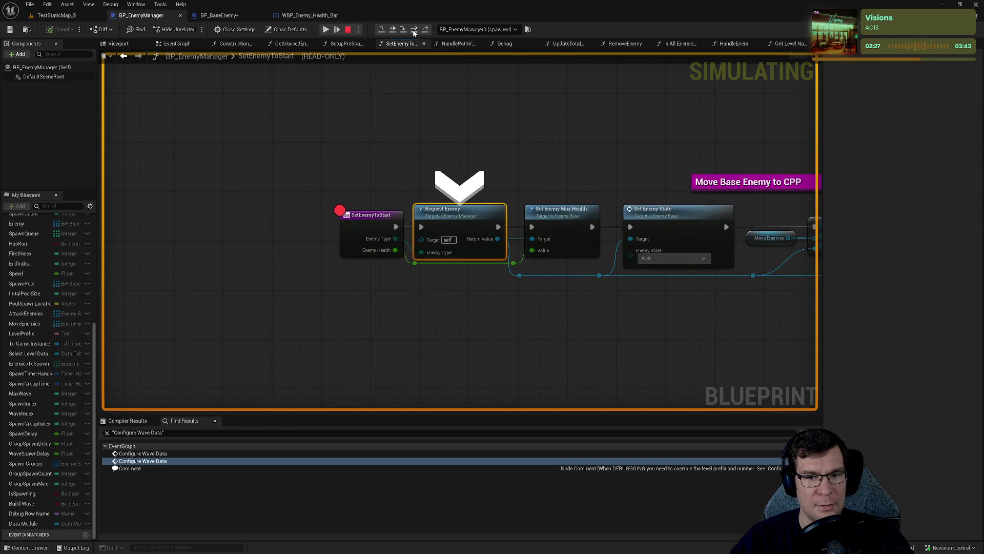
mouse_move(427, 254)
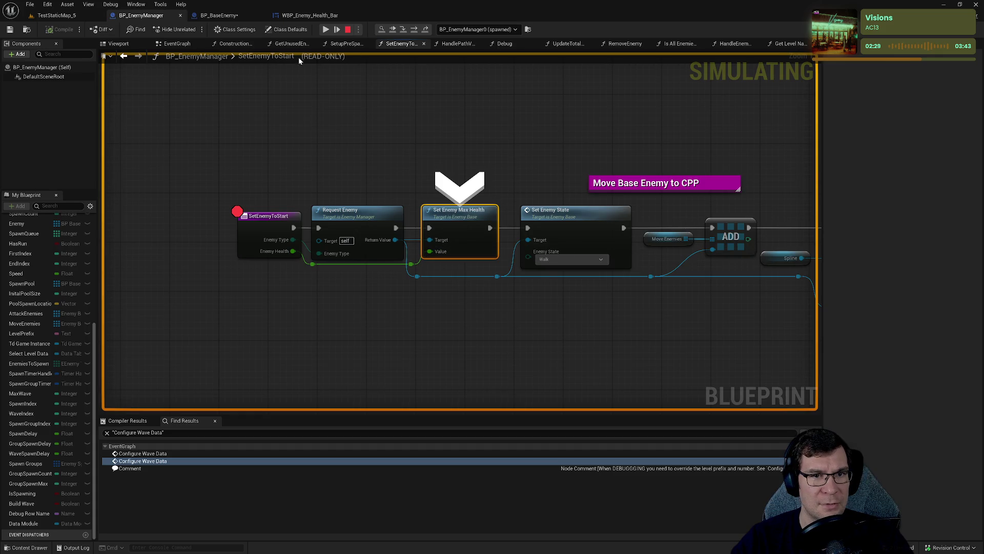
left_click(414, 30)
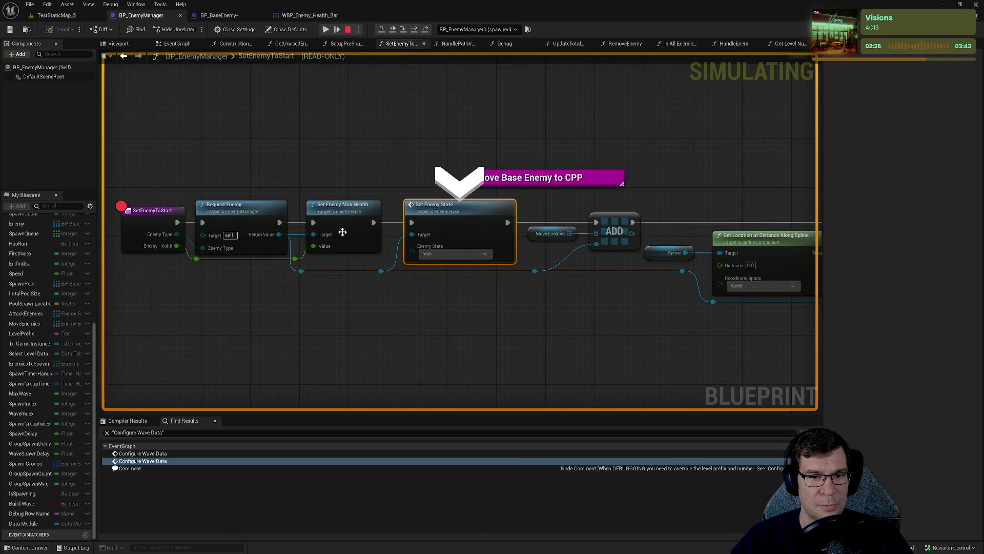
mouse_move(329, 247)
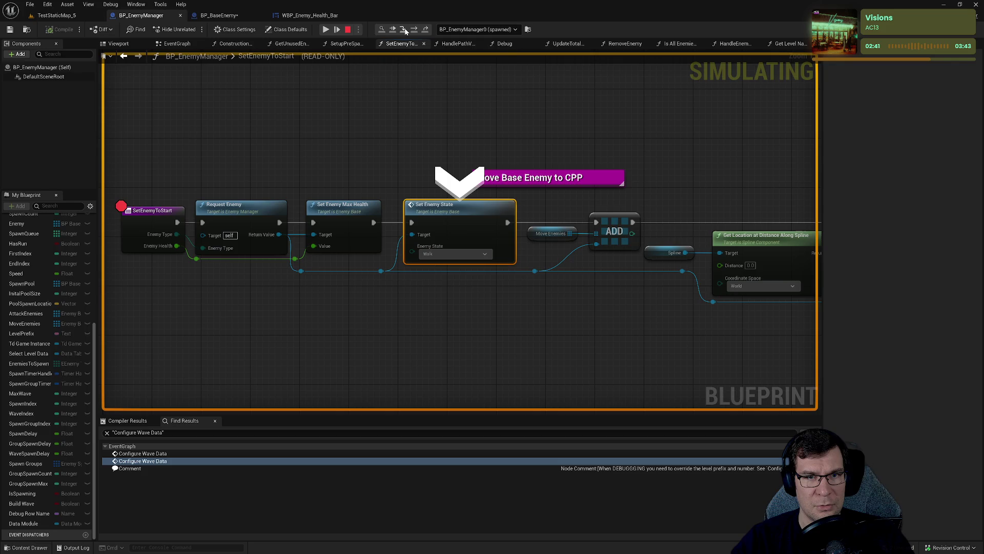
left_click(405, 30)
left_click(417, 30)
left_click(417, 31)
left_click(416, 30)
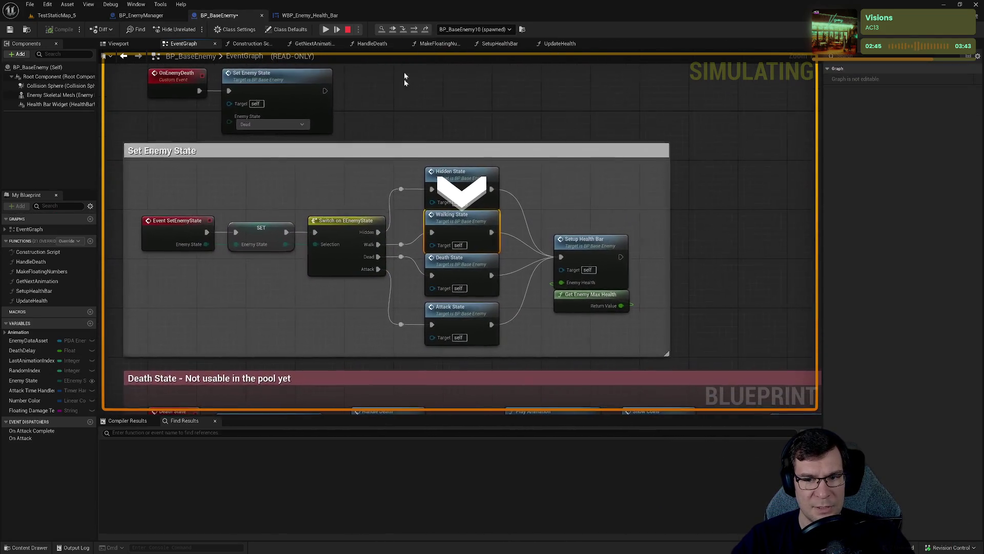
mouse_move(599, 307)
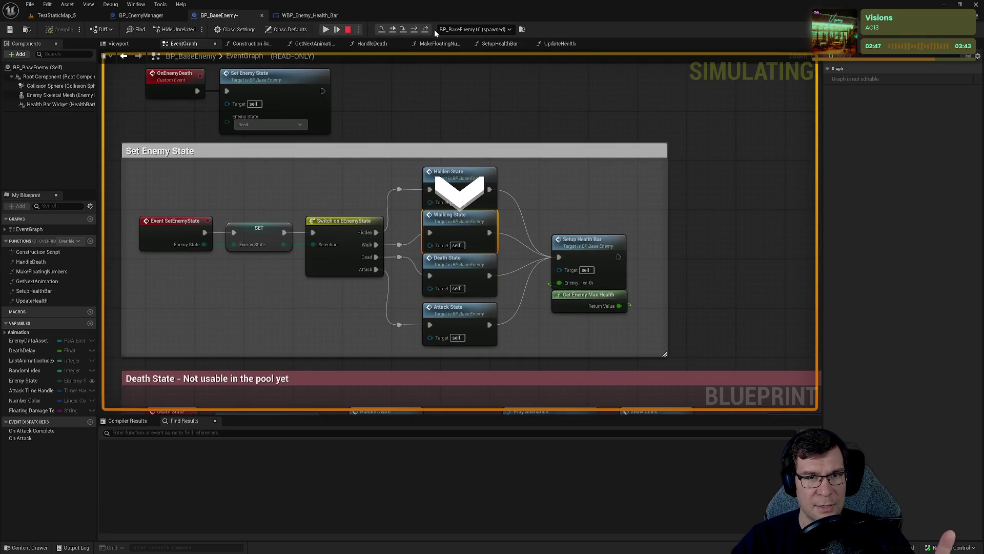
left_click(416, 31)
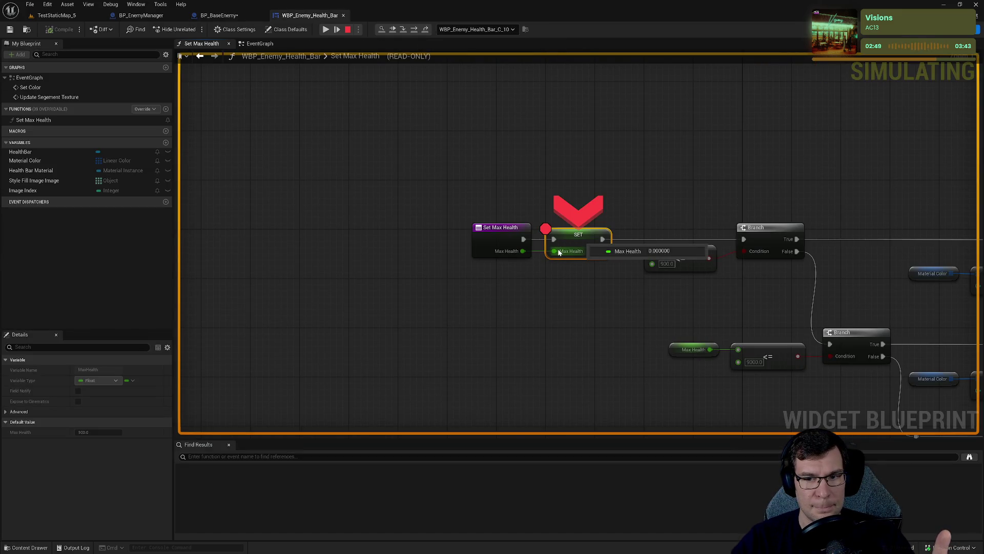
- Stop the simulation and go back to BP_BaseEnemy, then to the code editor
left_click(348, 29)
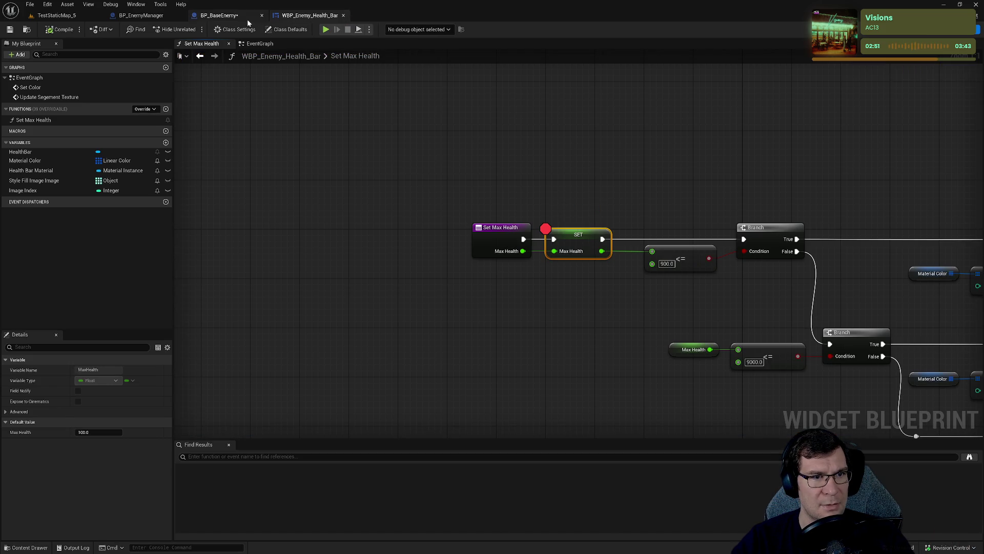
left_click(231, 15)
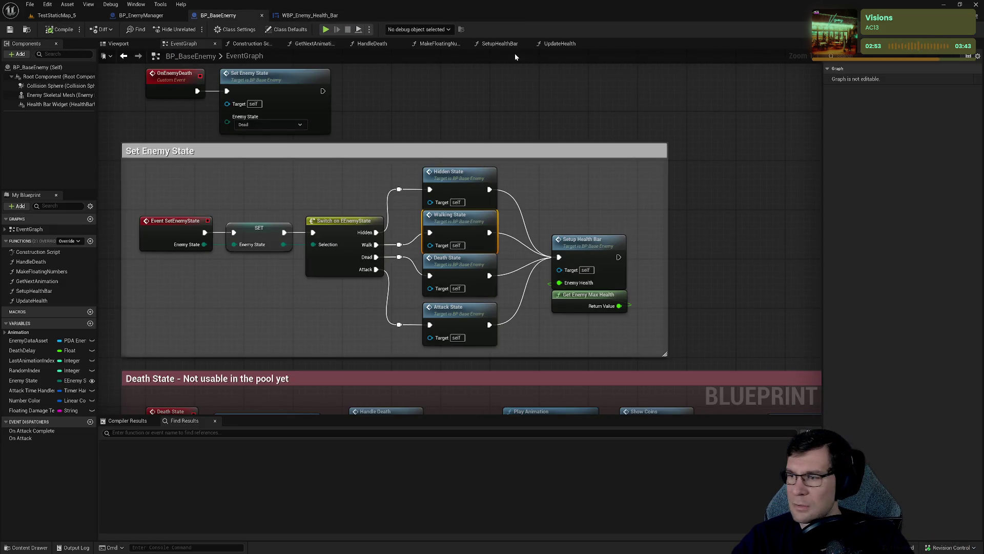
key("alt+Tab")
- Open EnemyBase.cpp in Rider through a project-wide search for 'eNEMYB'
left_click(622, 245)
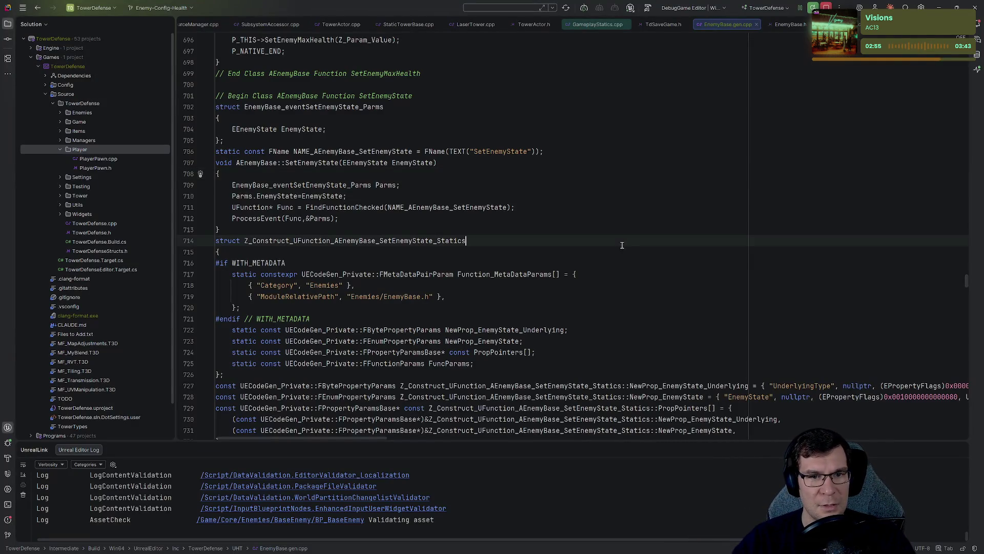
key("ctrl+t")
type("eNE")
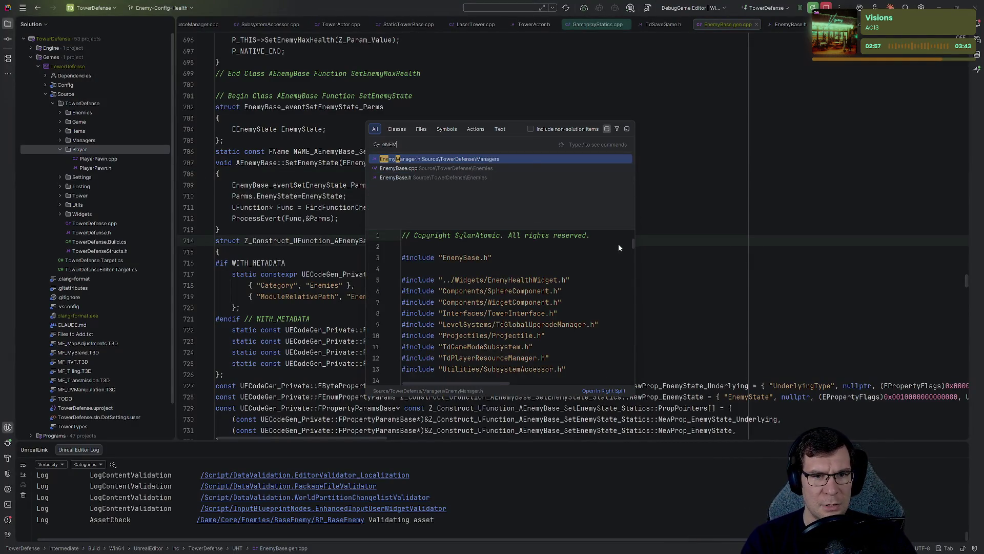
type("M")
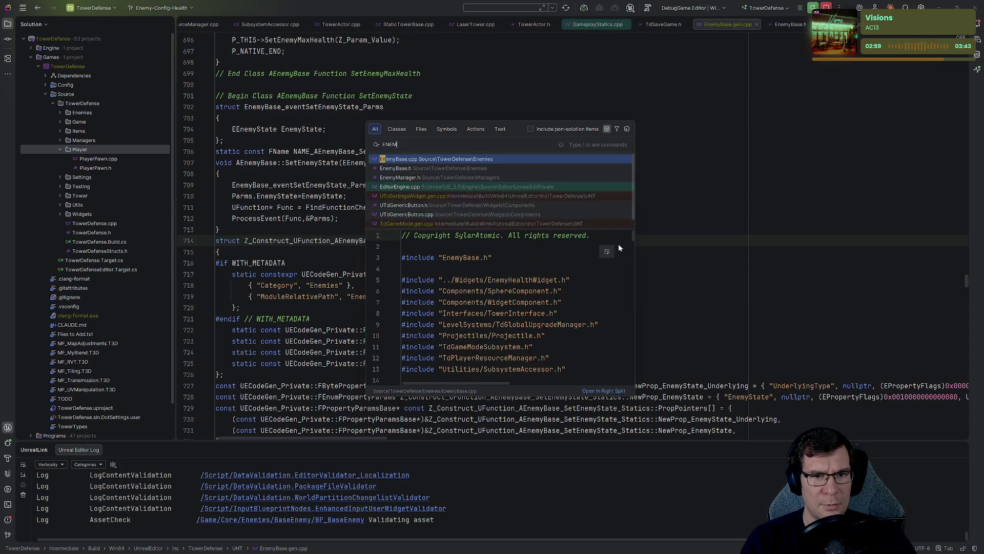
type("YB")
key("Return")
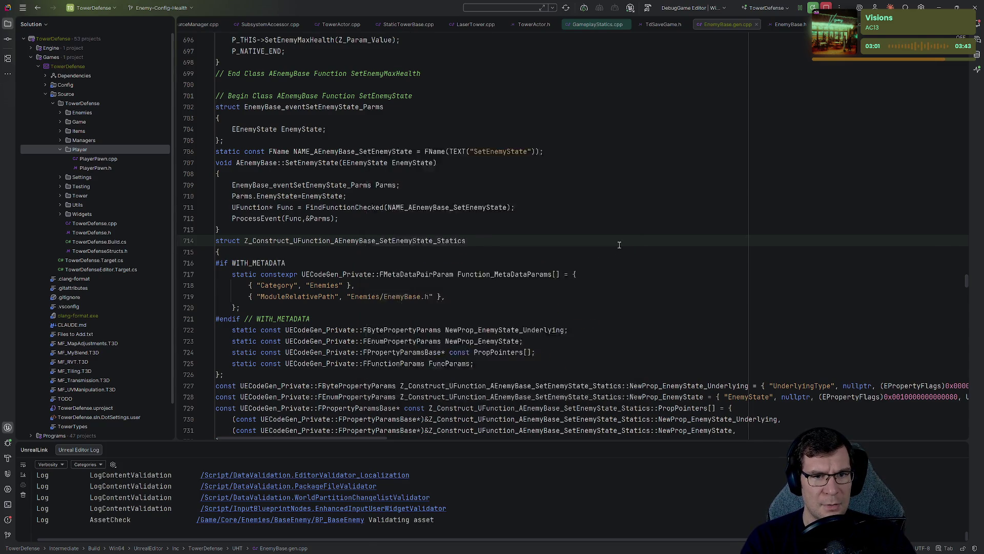
- Find setEnemyMaxHealth in the file, select its EnemyMaxHealth assignment, then return to Unreal
key("ctrl+f")
type("setEnem")
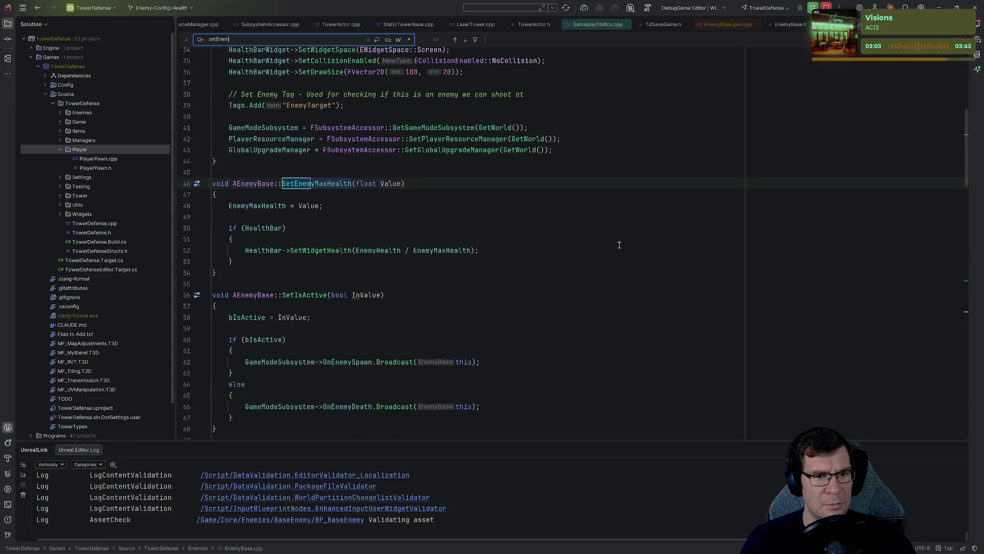
type("yMaxHealth")
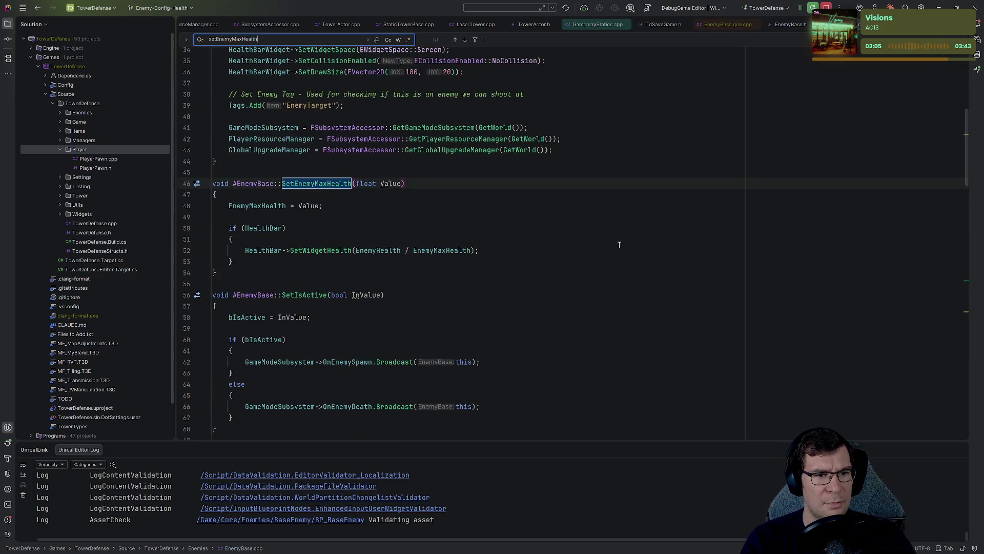
left_click(513, 268)
left_click(246, 217)
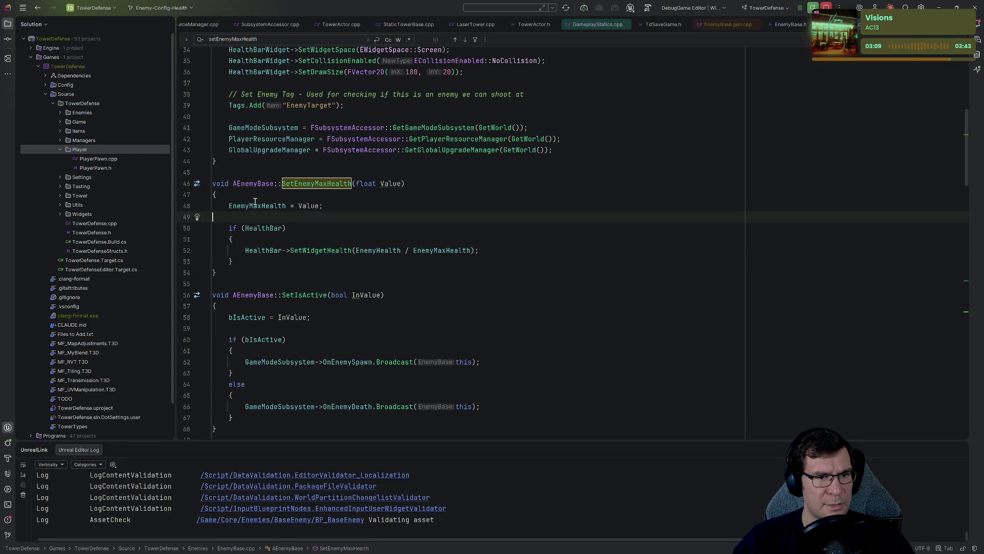
double_click(247, 206)
key("alt+Tab")
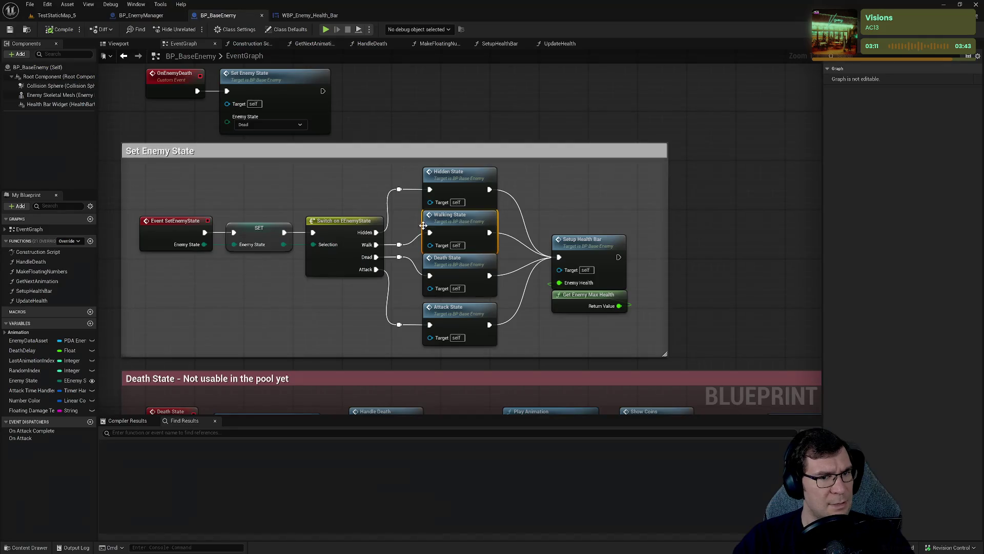
- Start play to hit SetEnemyMaxHealth with Value 100, then resume past the C++ and blueprint breakpoints
left_click(325, 30)
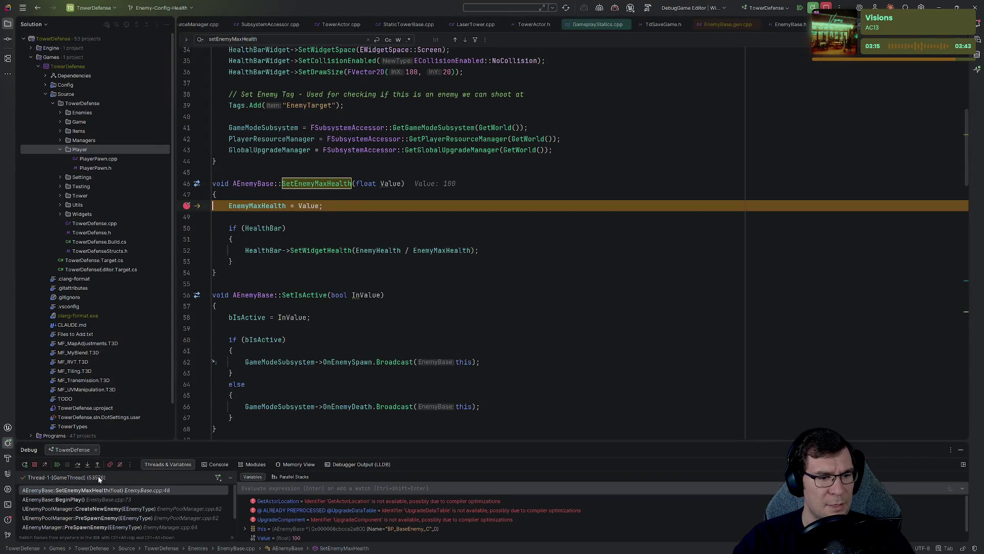
left_click(57, 465)
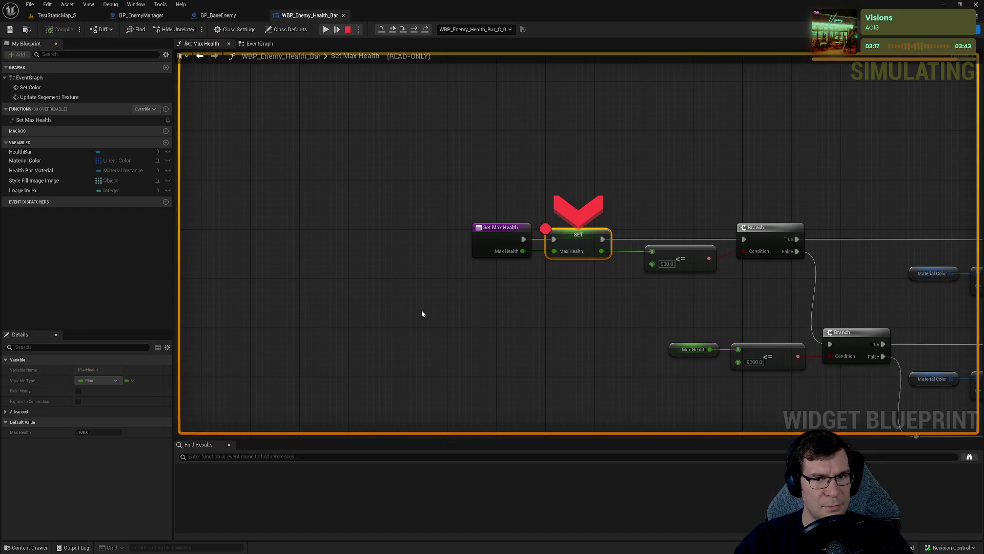
mouse_move(555, 252)
left_click(325, 29)
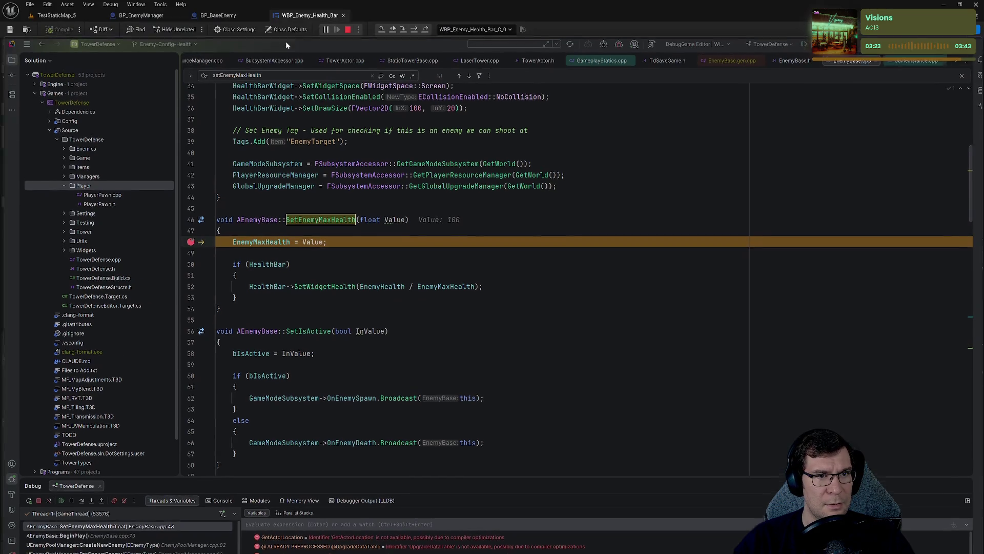
left_click_drag(281, 6, 283, 36)
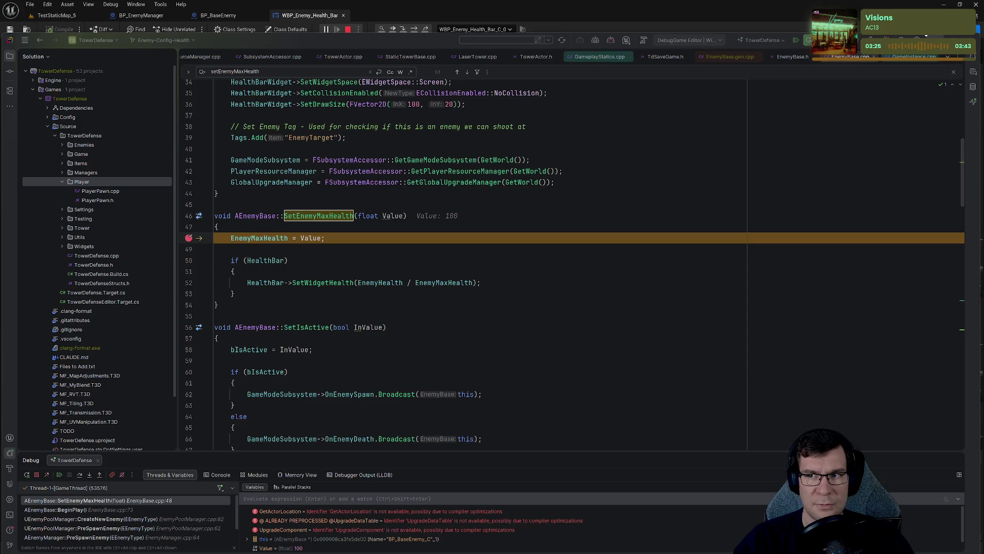
- Alternate between Unreal and Rider, resuming until BP_EnemyManager's SetEnemyToStart breakpoint pauses play
key("F5")
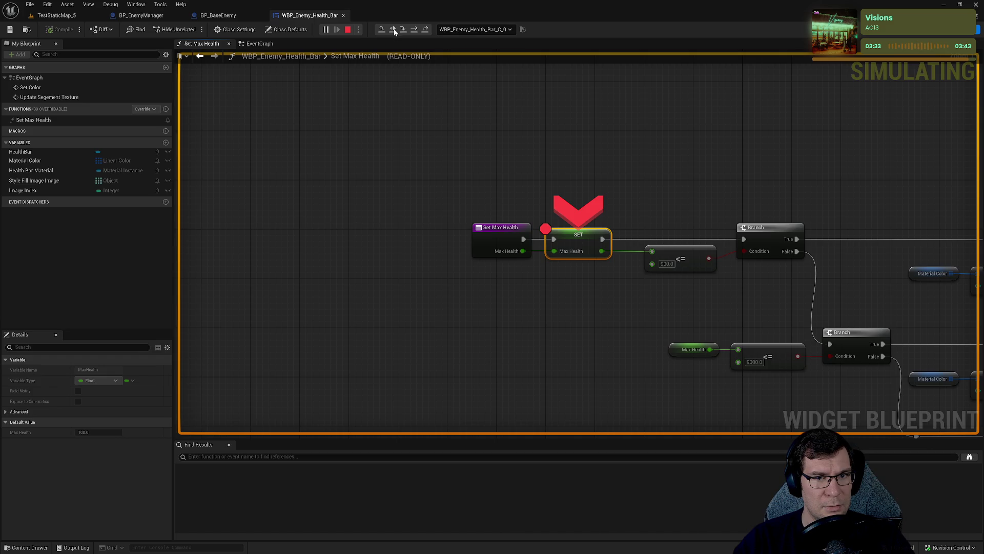
key("F5")
left_click(60, 475)
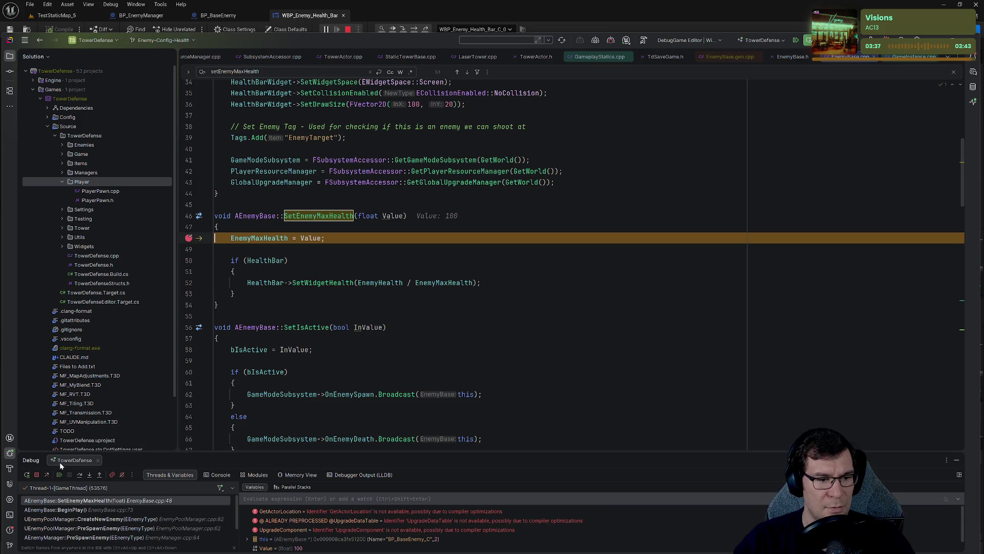
left_click(59, 474)
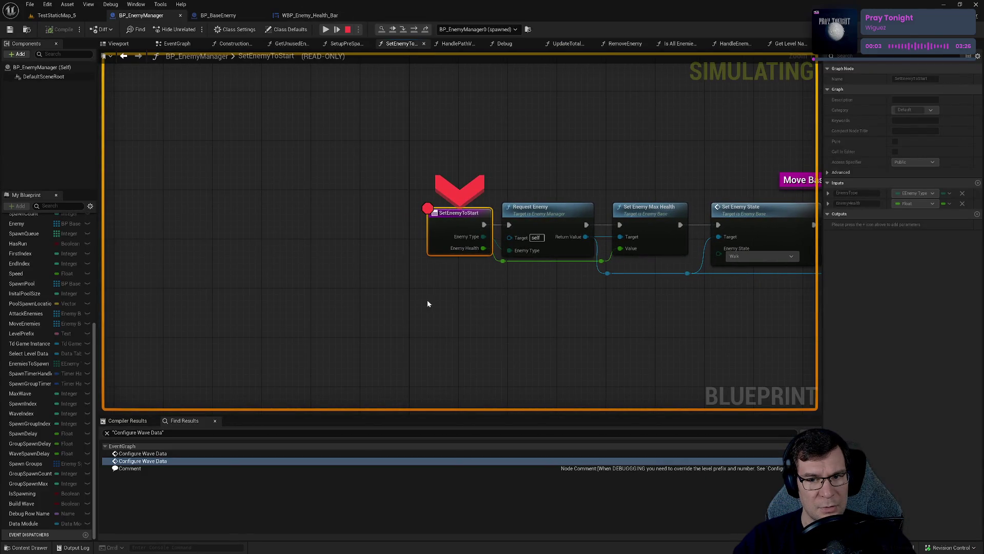
- Step from Request Enemy into SetEnemyMaxHealth with Value 2500, advancing to the health bar update line
left_click(415, 30)
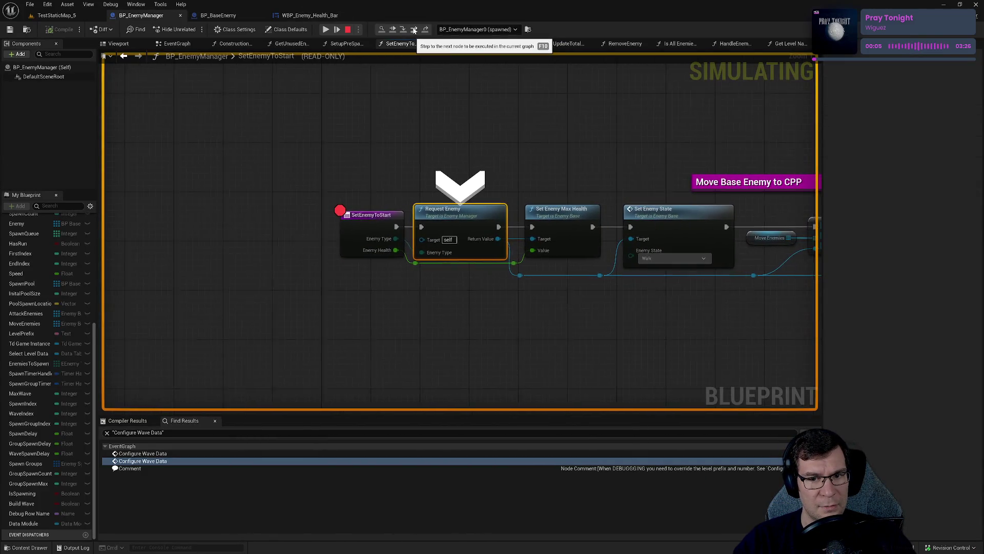
left_click(414, 30)
left_click(414, 31)
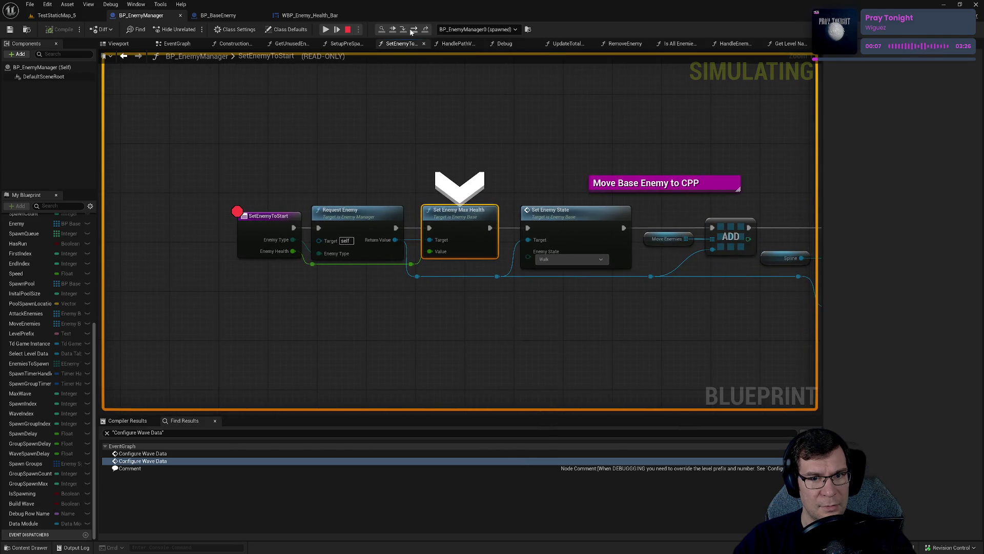
mouse_move(389, 215)
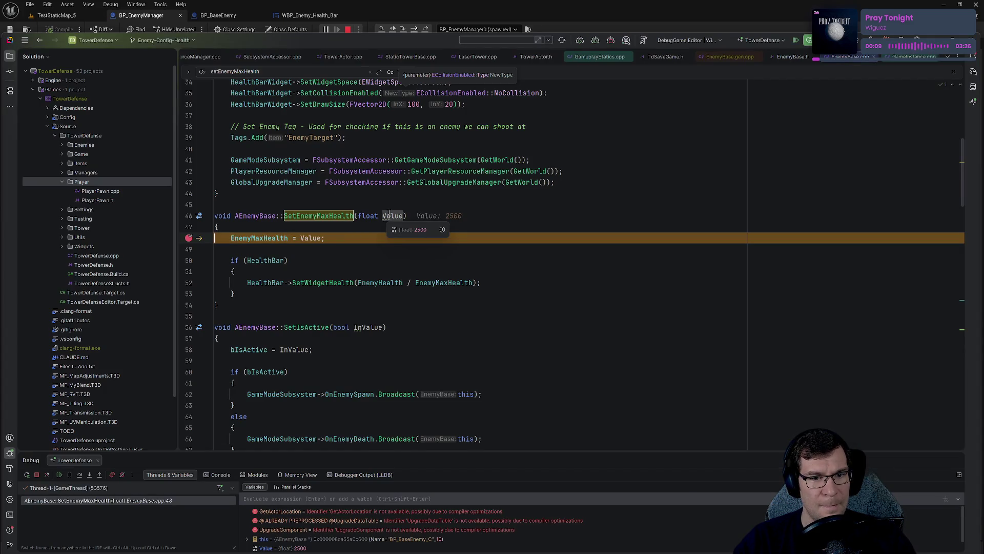
mouse_move(237, 236)
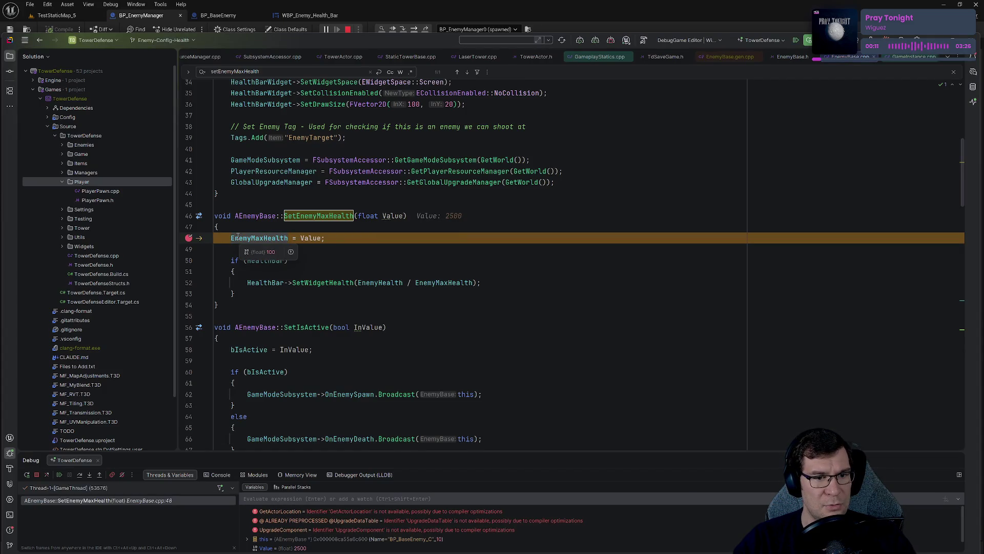
left_click(80, 474)
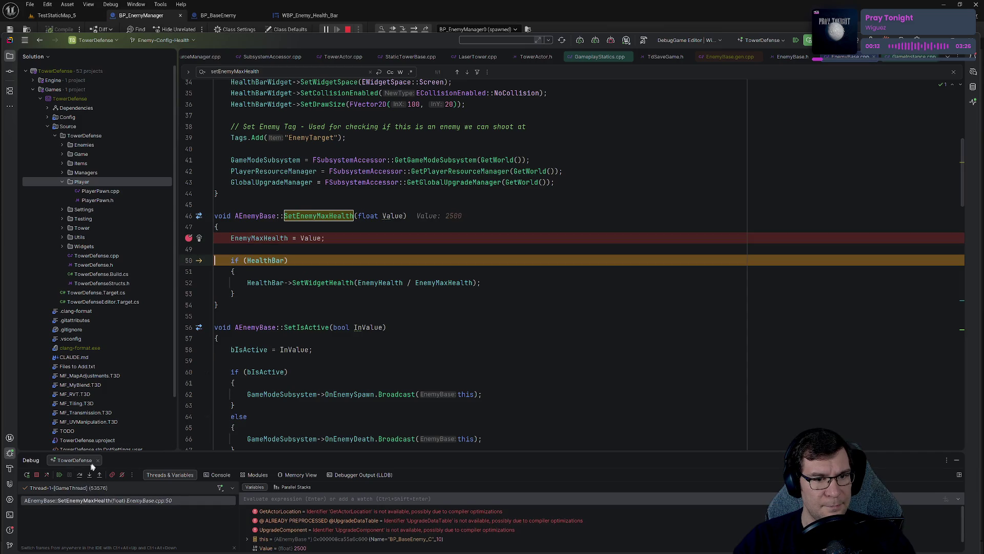
mouse_move(276, 238)
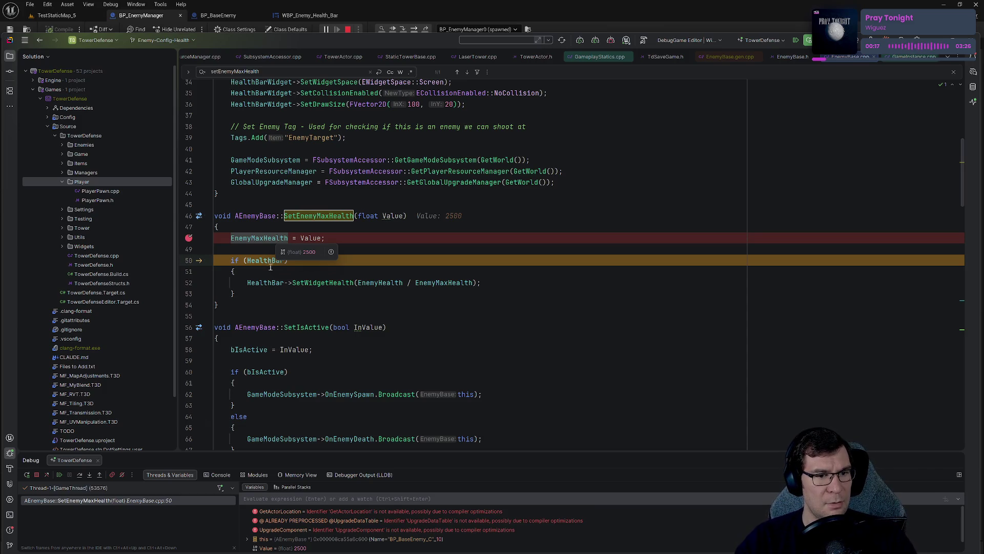
mouse_move(268, 262)
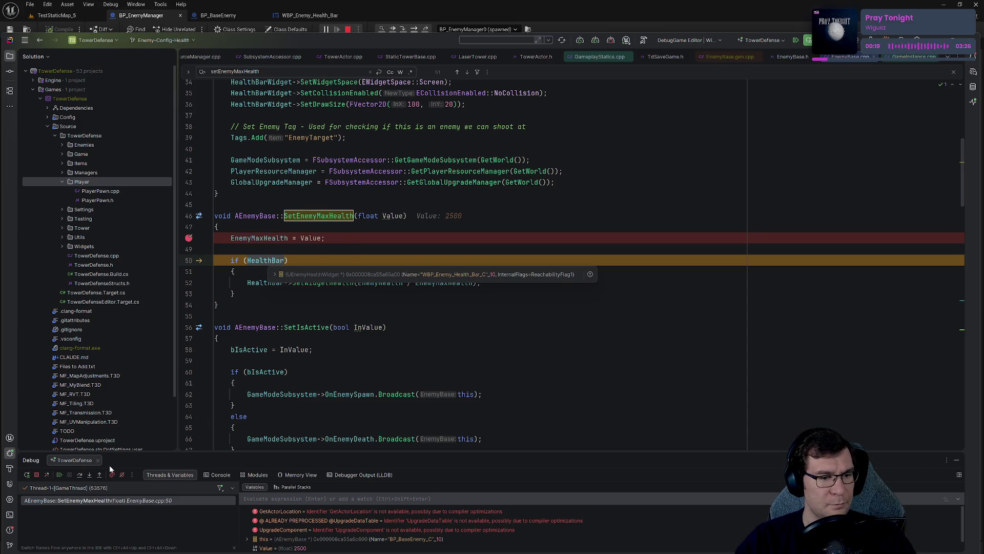
left_click(80, 474)
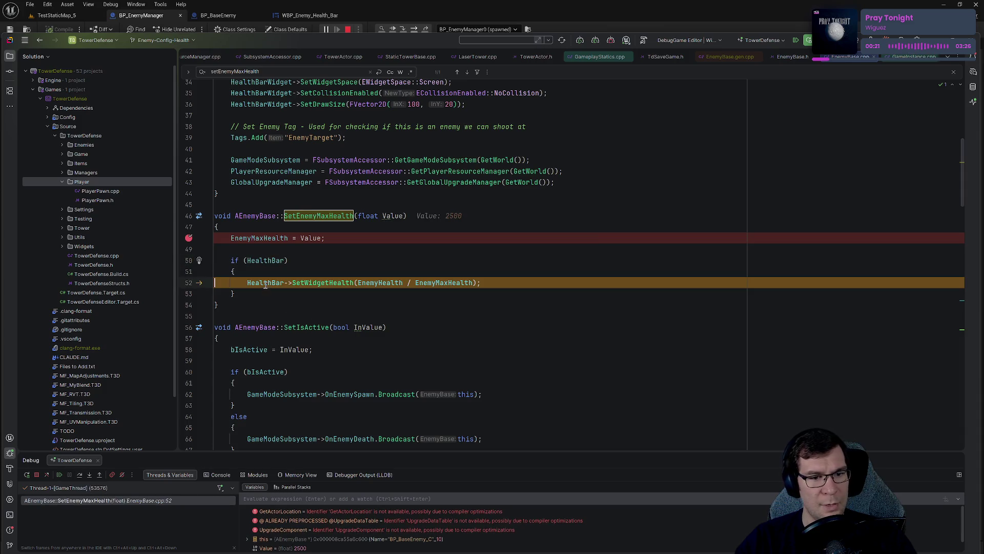
- Select the if (HealthBar) block, then step on into execSetEnemyMaxHealth in EnemyBase.gen.cpp
mouse_move(265, 282)
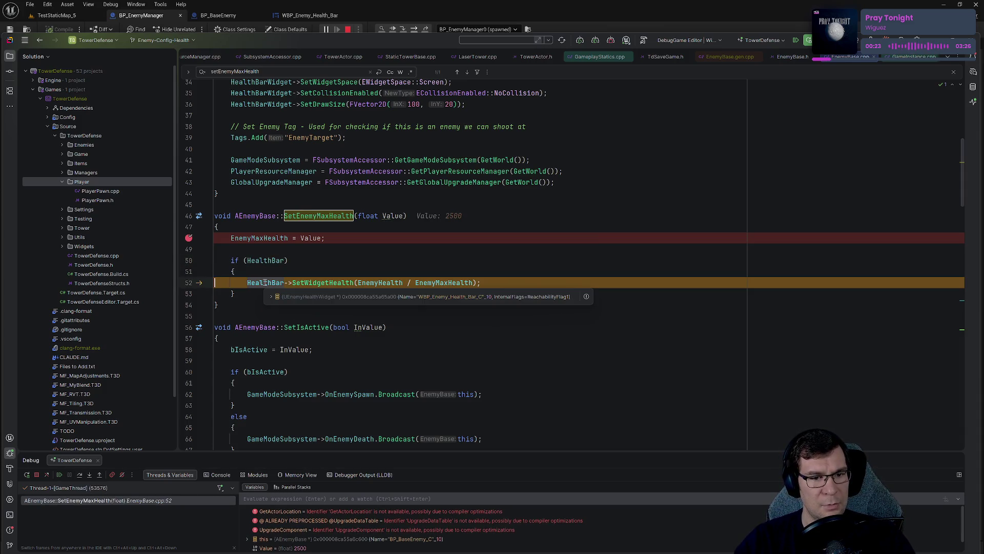
mouse_move(324, 286)
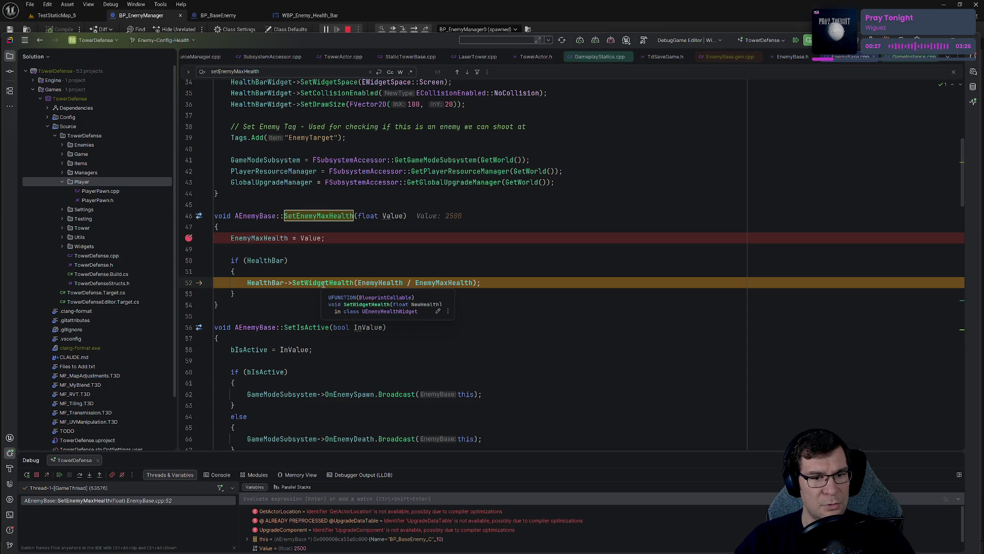
mouse_move(366, 280)
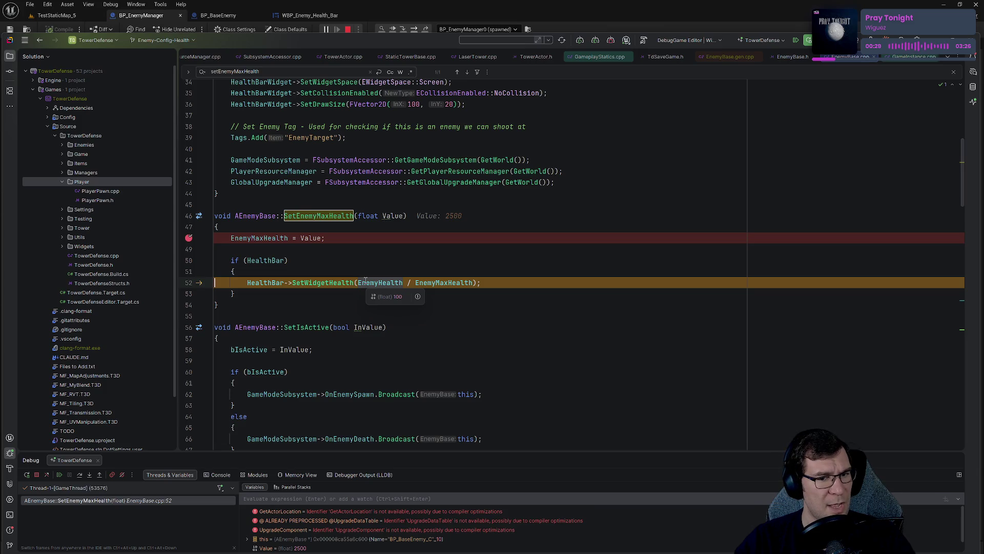
mouse_move(454, 282)
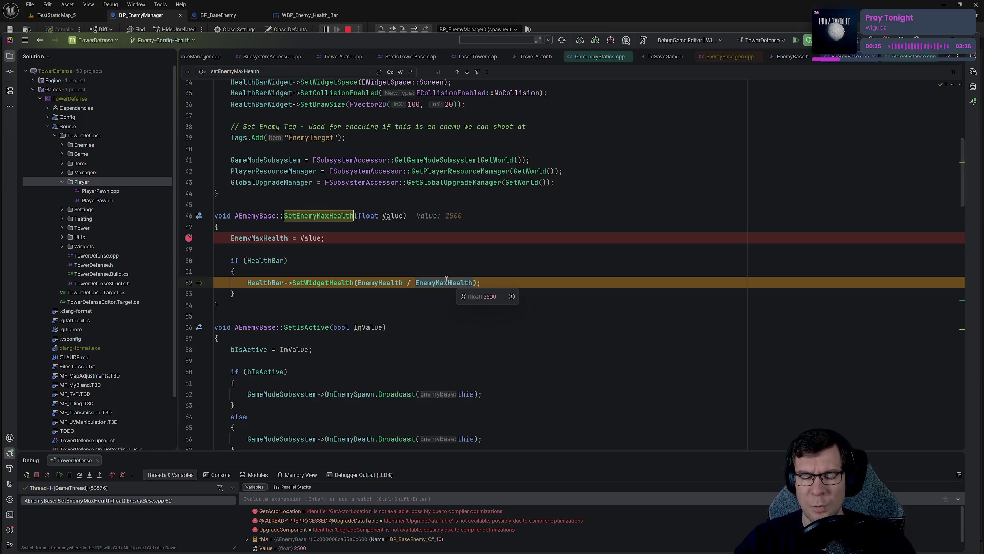
left_click(300, 262)
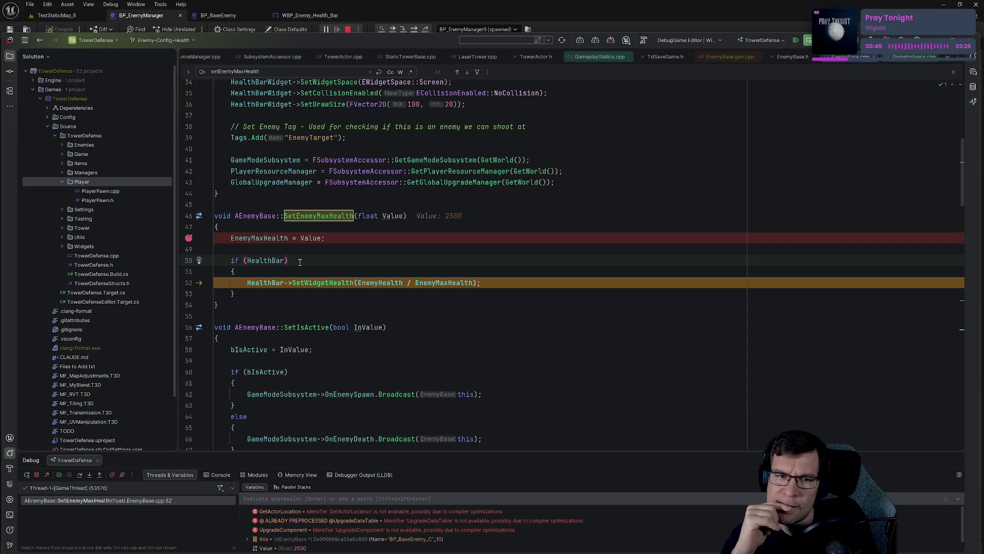
key("ctrl+w")
key("ctrl+w")
key("ctrl+w")
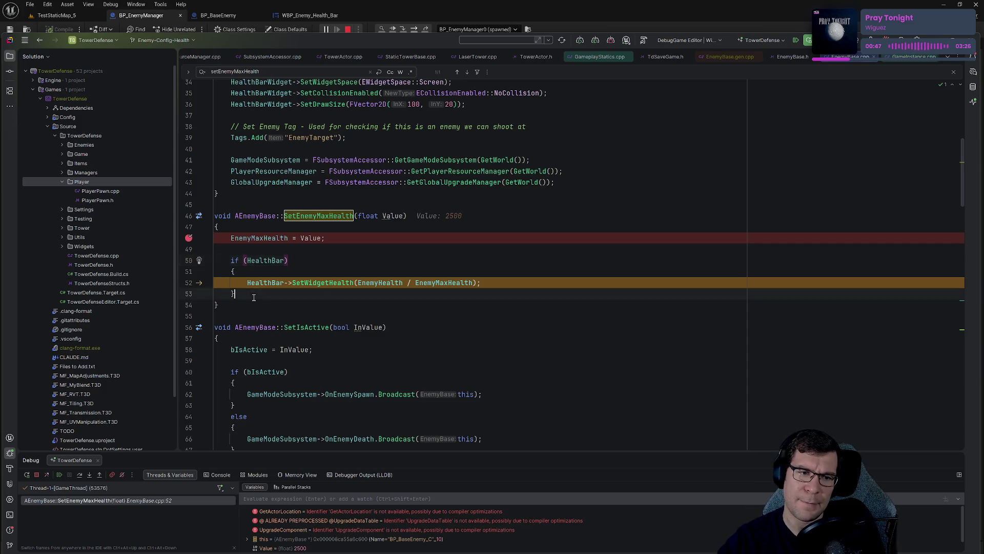
left_click(319, 297)
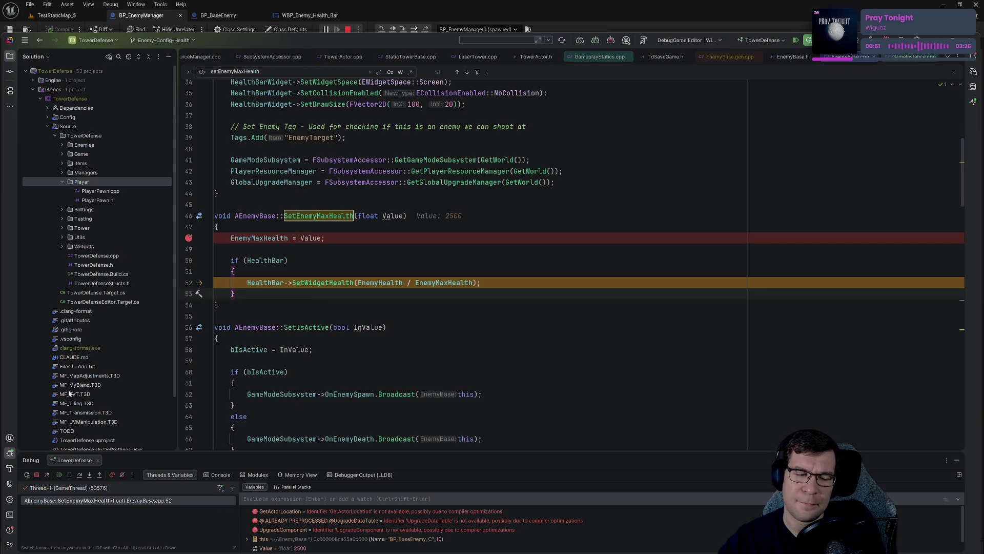
left_click(79, 474)
left_click(80, 474)
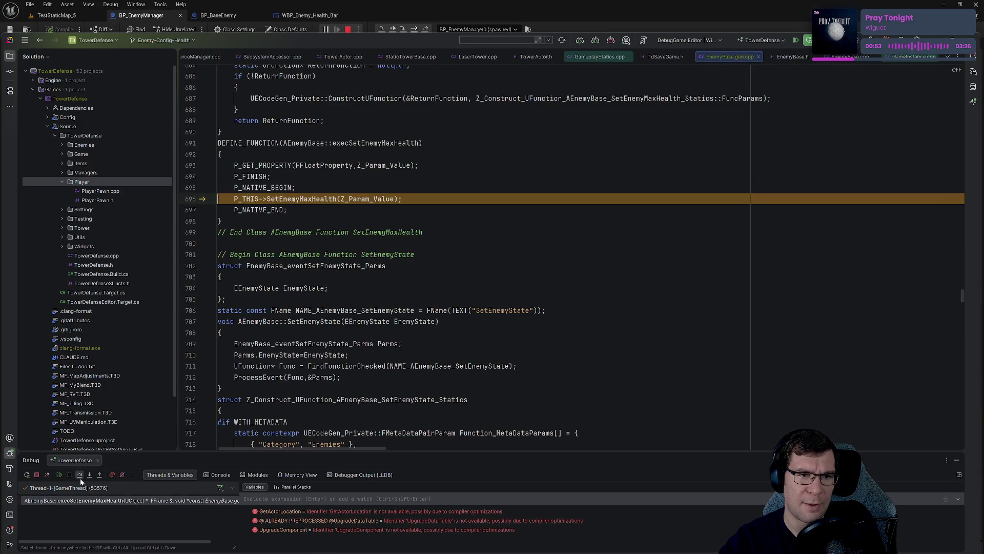
- Step out of the generated wrapper into the disassembly, then resume the game in Rider
left_click(80, 474)
left_click(80, 474)
left_click(79, 475)
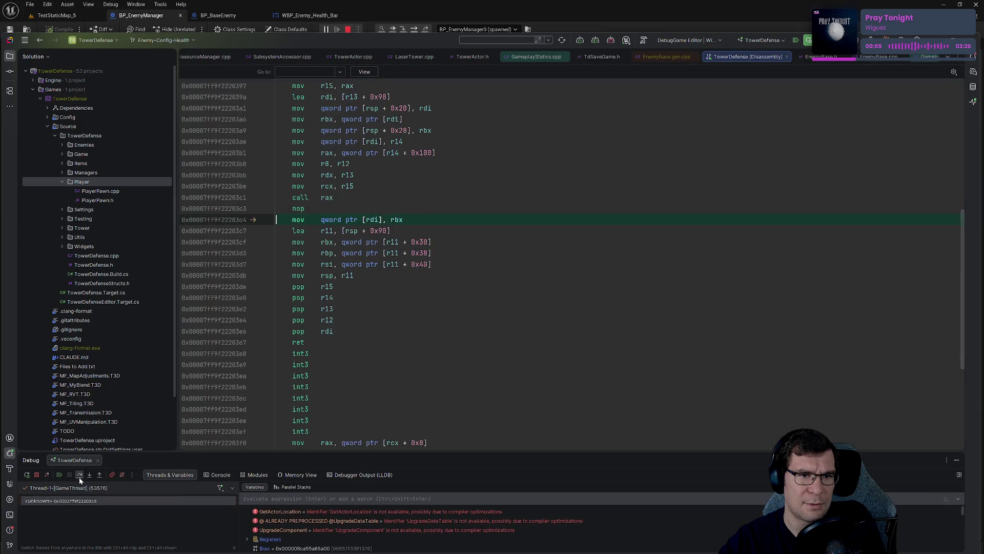
left_click(59, 475)
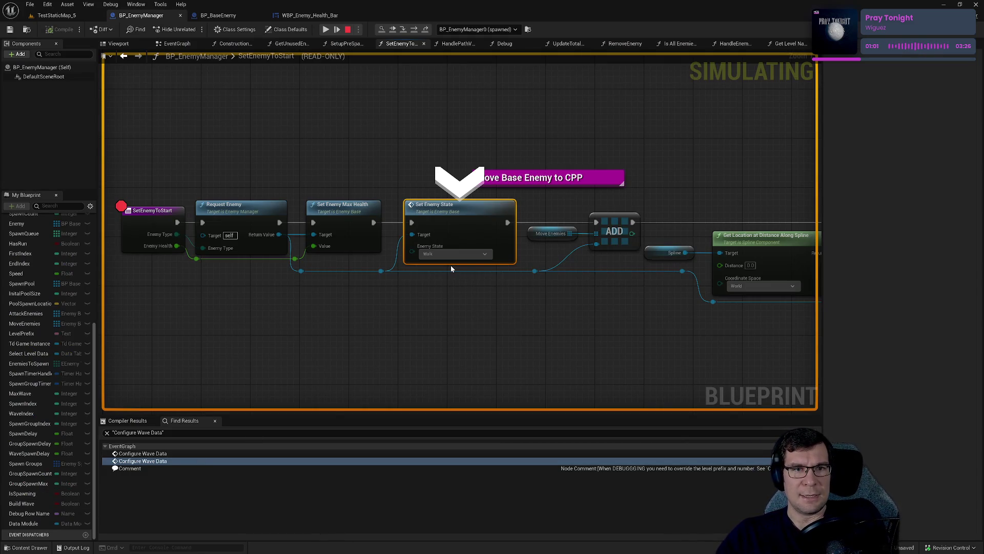
- Step into Set Enemy State and through the Walking state switch until SetEnemyMaxHealth is hit
left_click(403, 29)
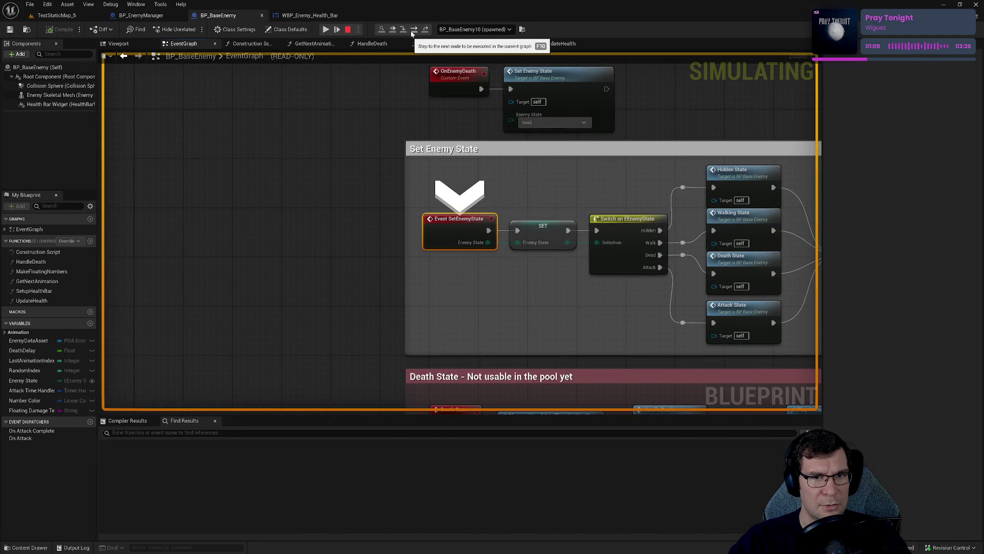
left_click(412, 30)
left_click(413, 30)
left_click(412, 29)
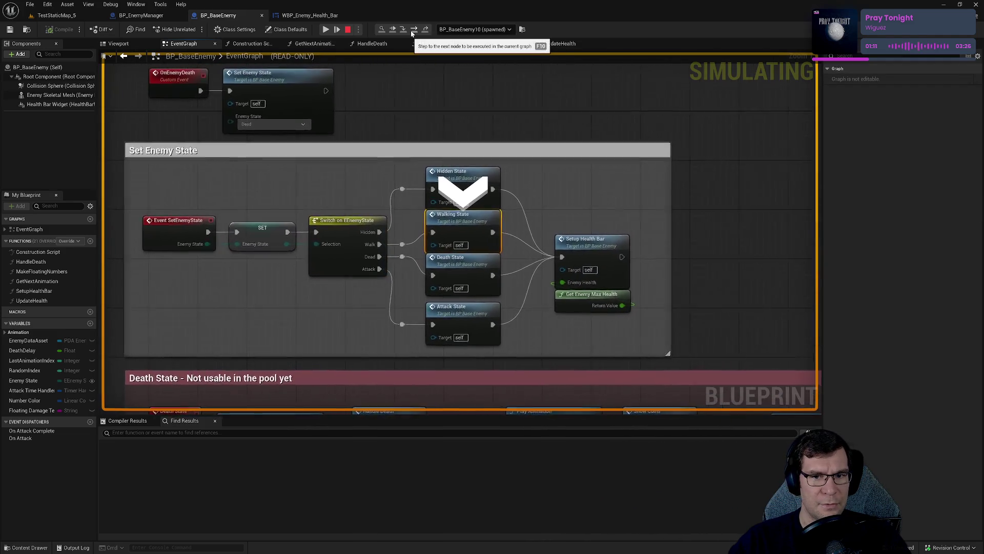
left_click(413, 30)
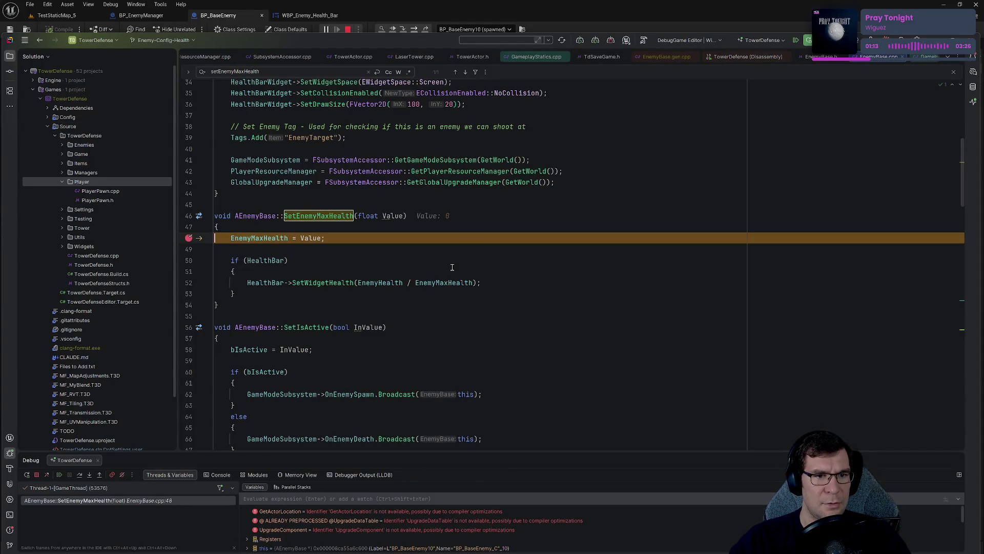
- Inspect SetEnemyMaxHealth's Value of 0, switch between Unreal and Rider, then resume execution
left_click(437, 26)
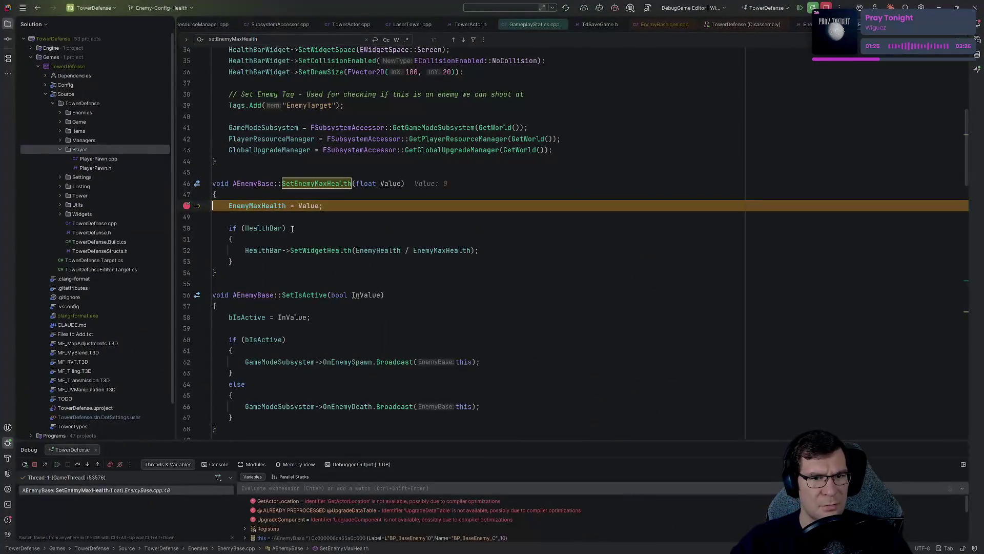
mouse_move(398, 183)
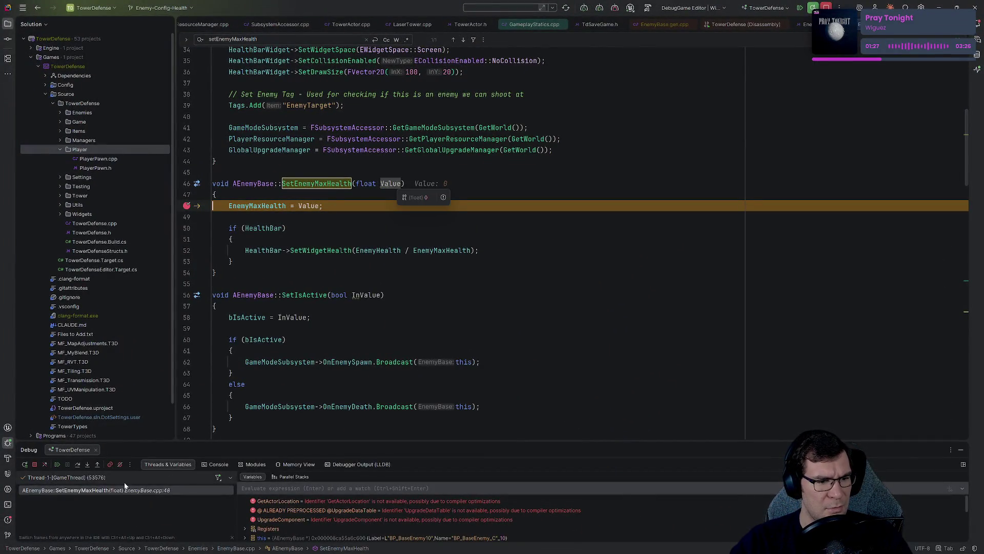
key("F5")
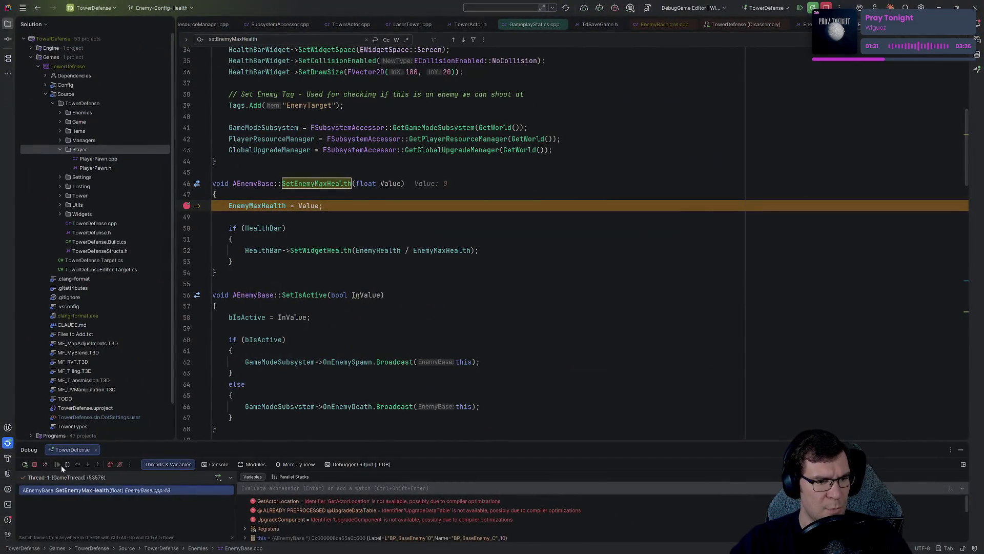
key("F5")
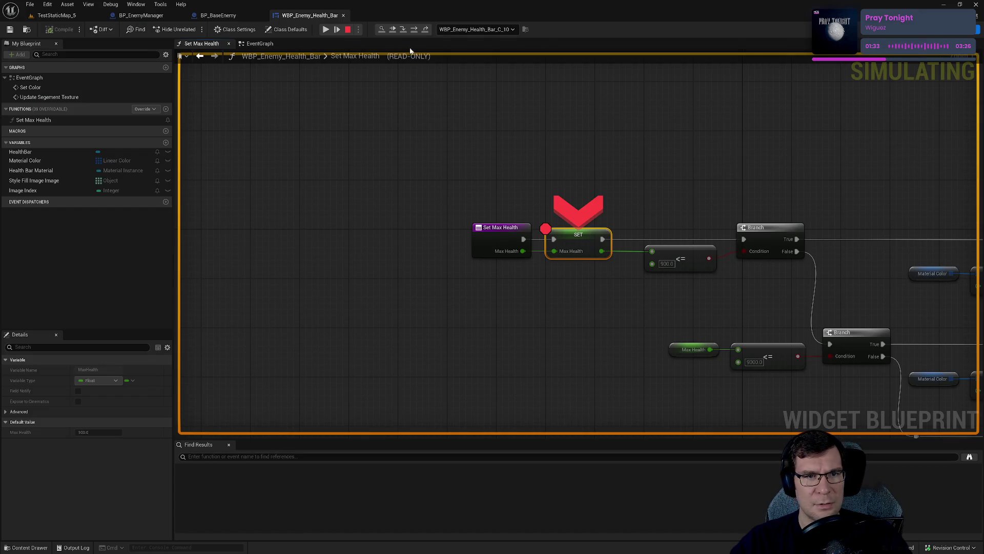
key("F5")
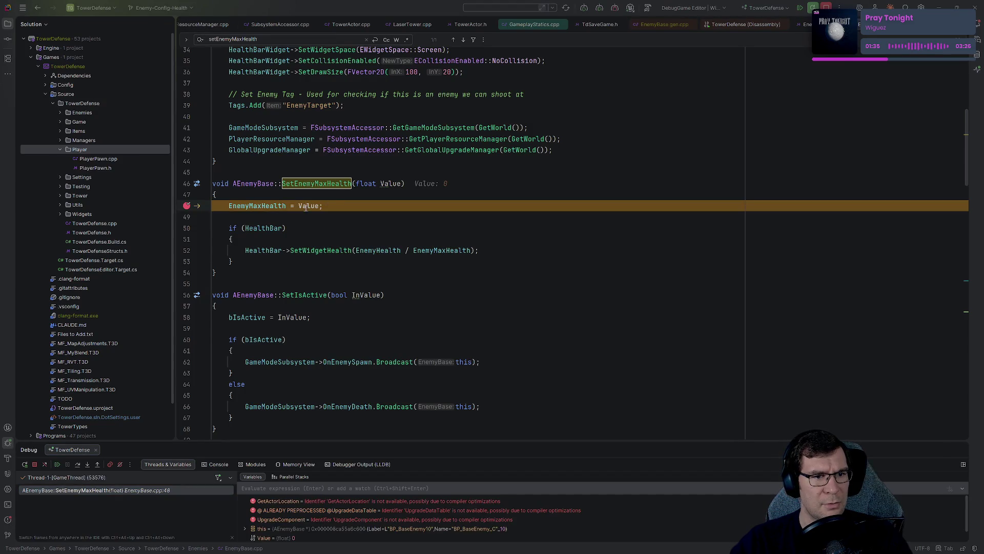
left_click(57, 464)
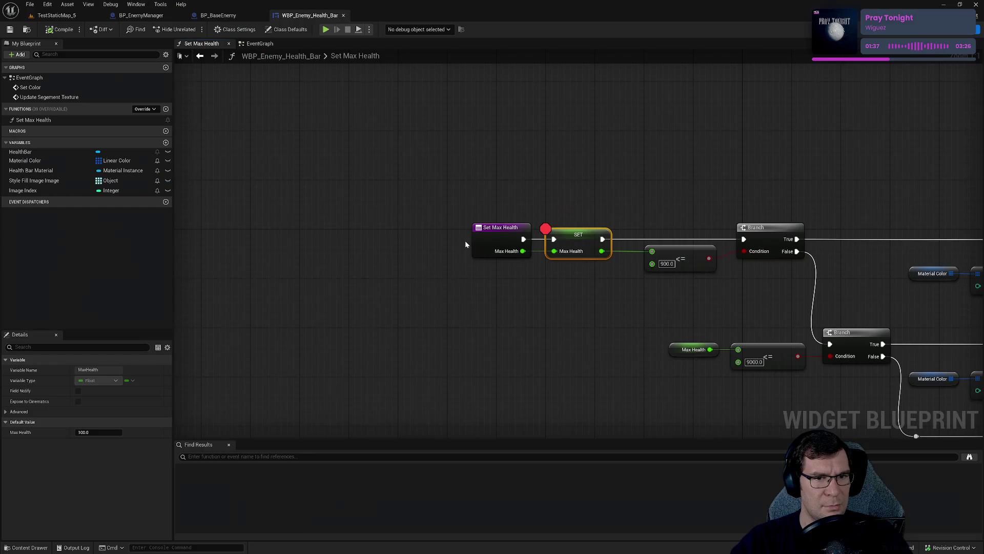
- Jump to BP_BaseEnemy's Walking State event and select its Setup Health Bar node receiving Enemy Health 0.0
left_click(230, 16)
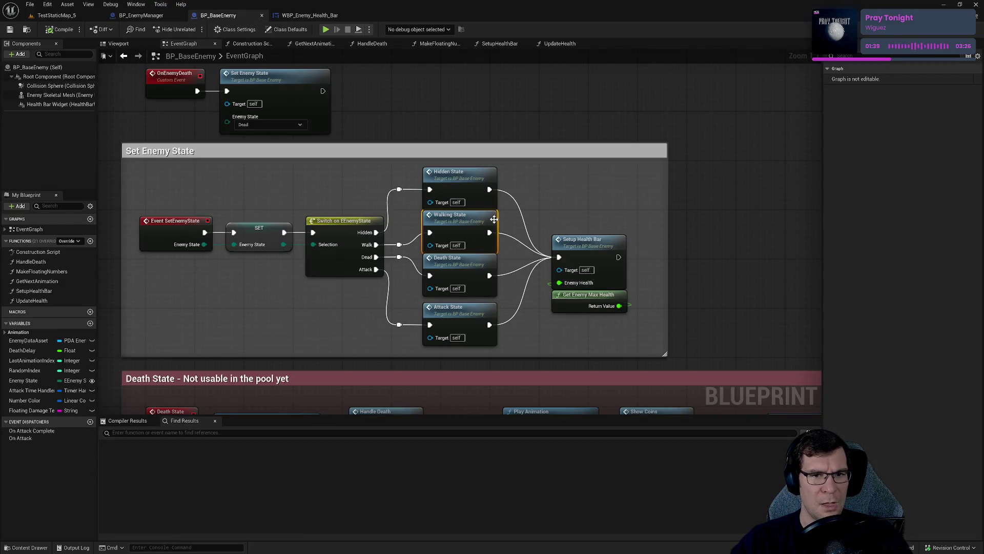
double_click(460, 224)
left_click(437, 260)
mouse_move(421, 262)
left_mouse_down()
mouse_move(484, 214)
mouse_move(509, 216)
mouse_move(515, 201)
mouse_move(518, 217)
left_mouse_up()
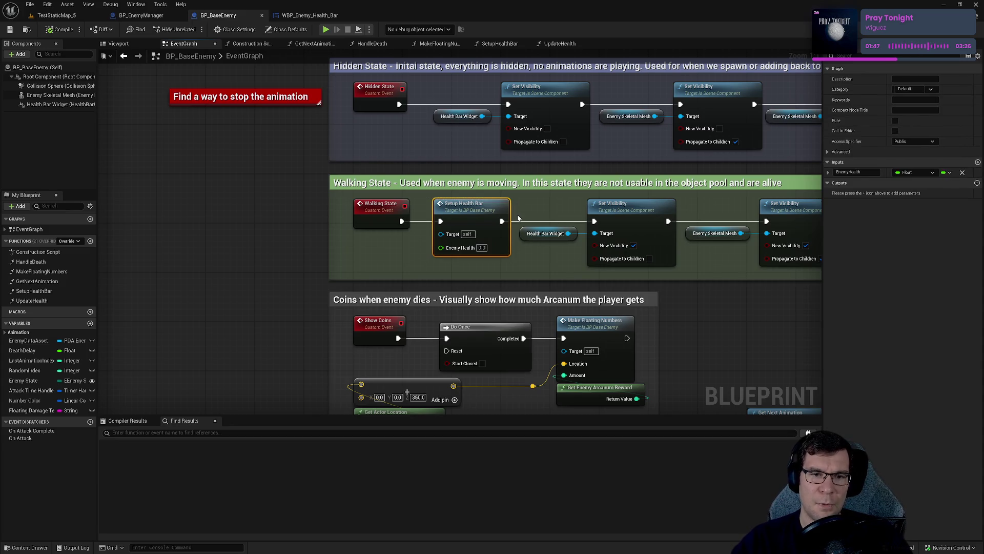
mouse_move(424, 265)
left_mouse_down()
mouse_move(528, 198)
mouse_move(501, 204)
left_mouse_up()
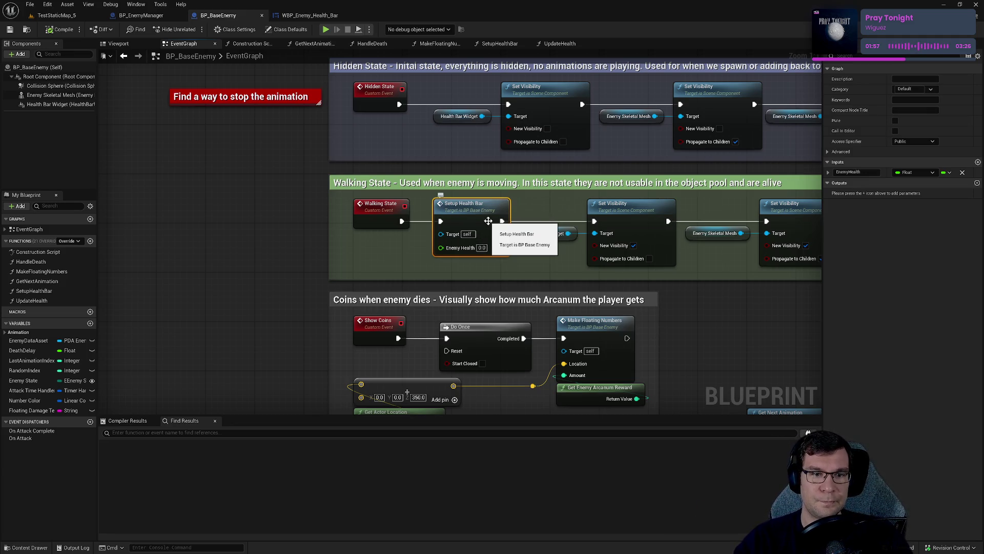
right_click(184, 259)
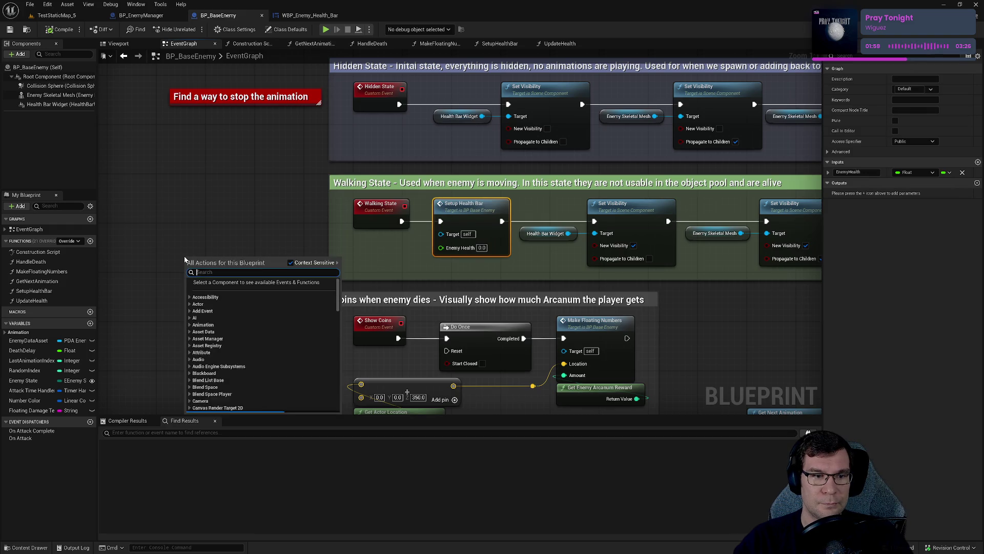
- Add a Get Enemy Max Health node, wire it into Setup Health Bar's Enemy Health, and save
left_click(267, 220)
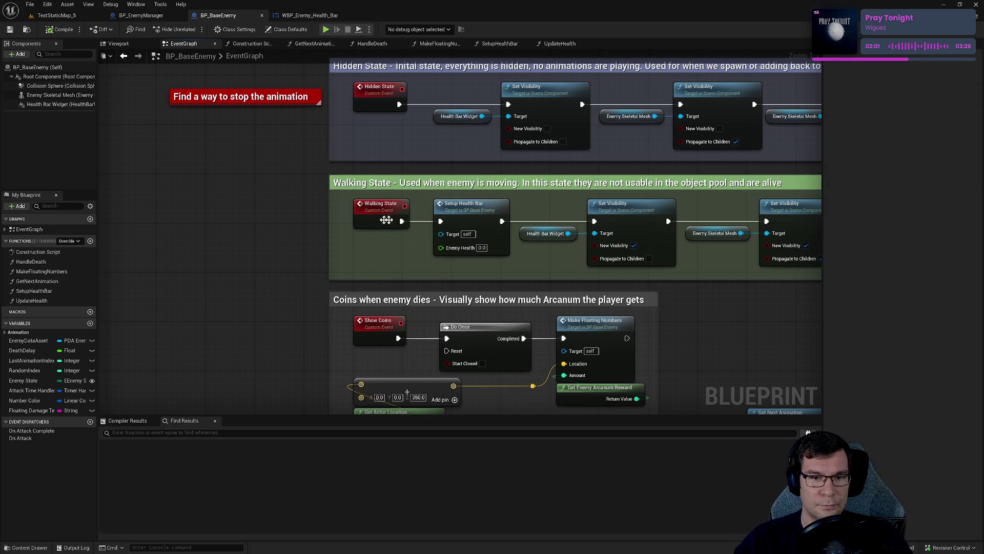
mouse_move(446, 215)
left_mouse_down()
mouse_move(433, 441)
mouse_move(431, 241)
left_mouse_up()
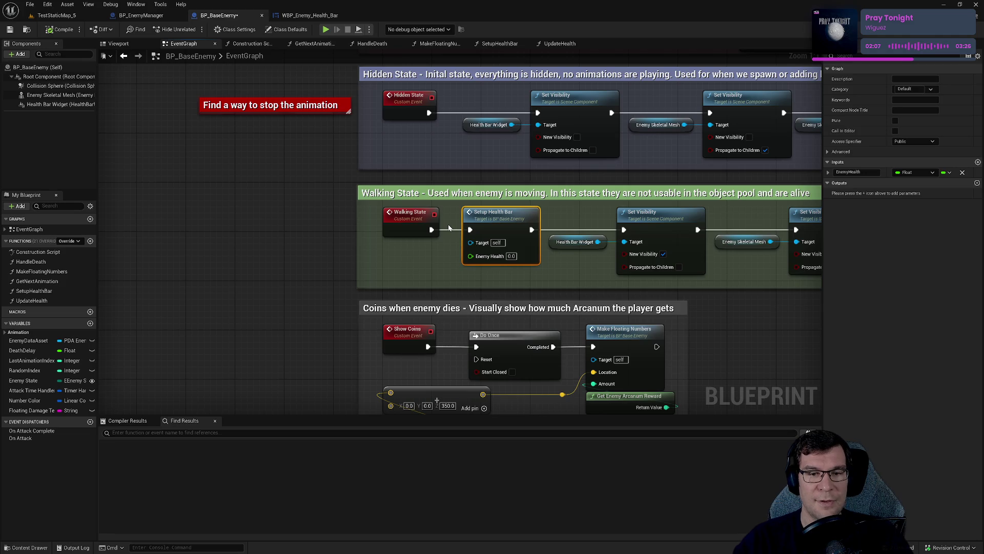
right_click(183, 238)
type("get max ")
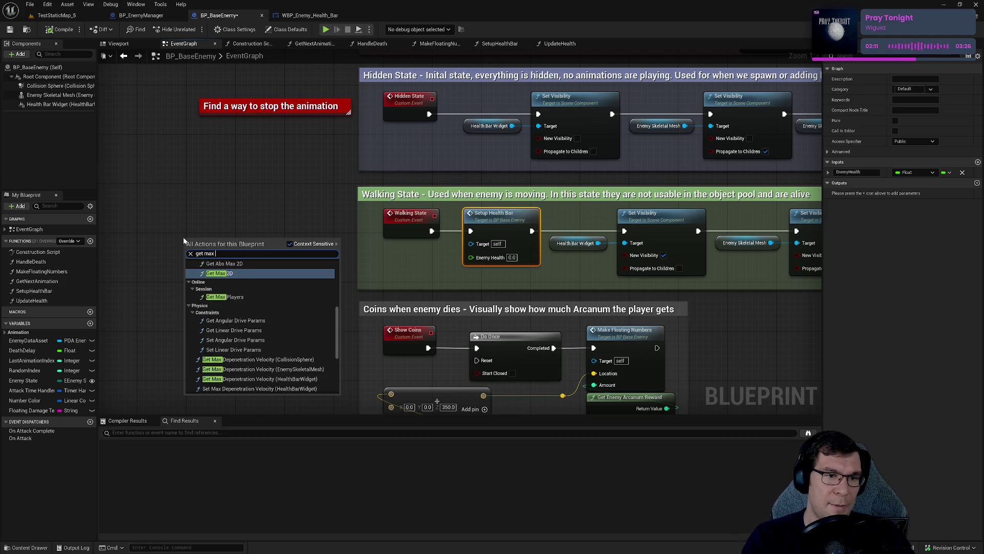
type("get enemy max")
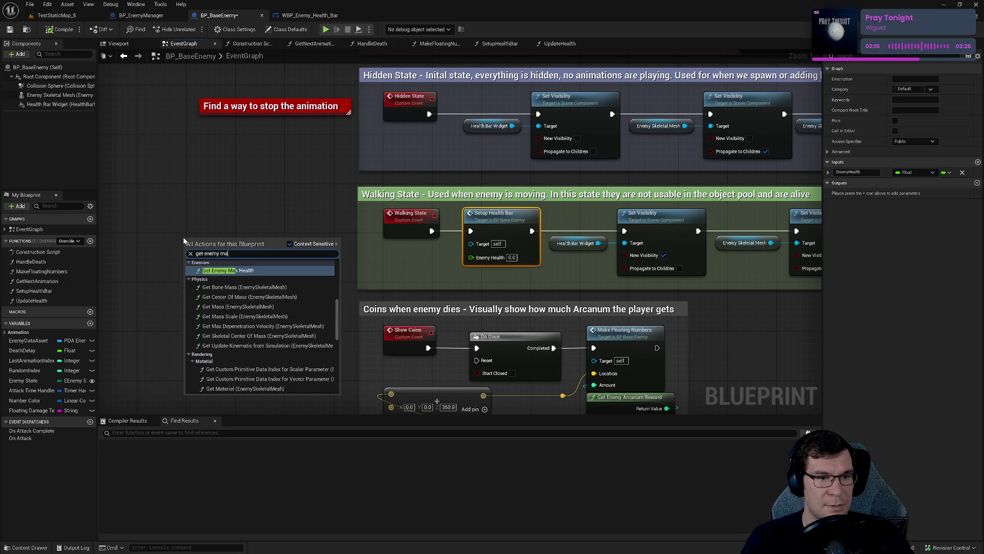
key("Return")
left_click_drag(248, 249, 513, 268)
left_click(10, 29)
- Delete the old Setup Health Bar node pair from Set Enemy State and compile BP_BaseEnemy
mouse_move(417, 159)
left_mouse_down()
mouse_move(361, 136)
mouse_move(515, 133)
left_mouse_up()
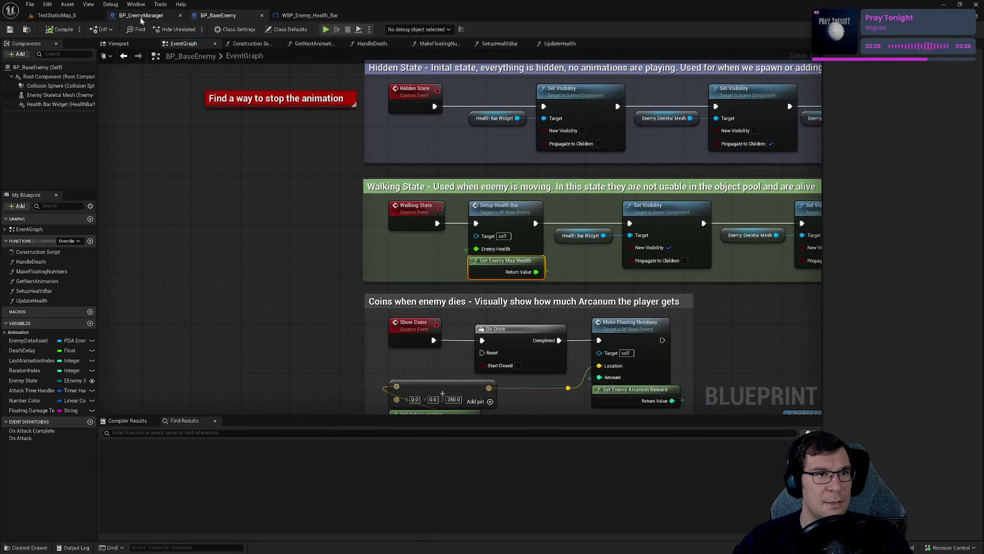
left_click(141, 15)
left_click_drag(443, 179, 552, 160)
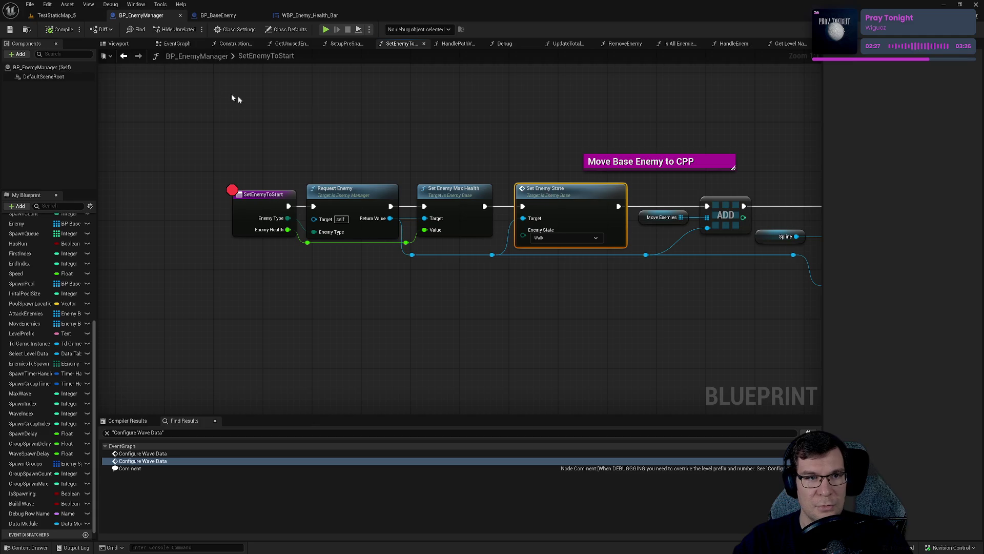
left_click(218, 16)
scroll(481, 244, "down", 5)
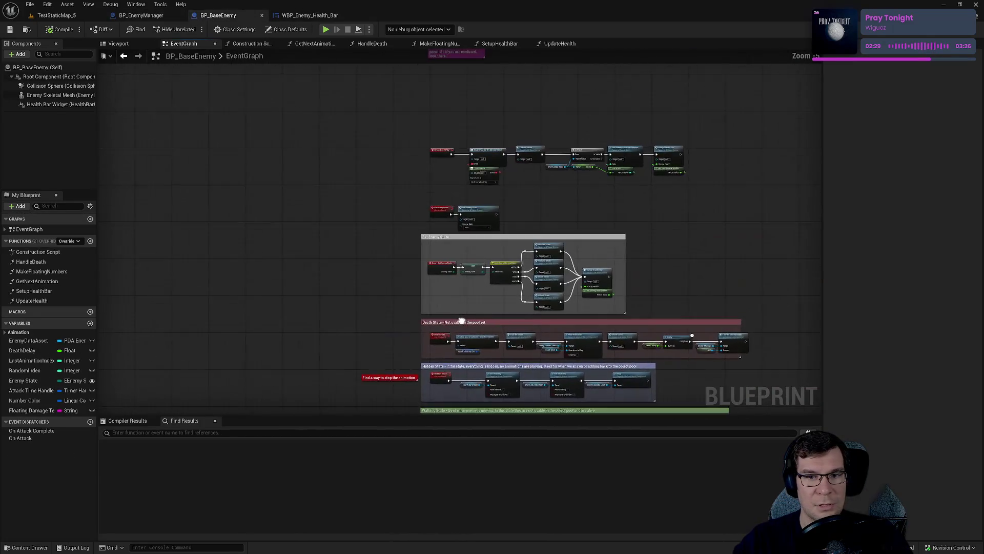
scroll(590, 210, "up", 5)
left_click_drag(610, 294, 590, 206)
key("Delete")
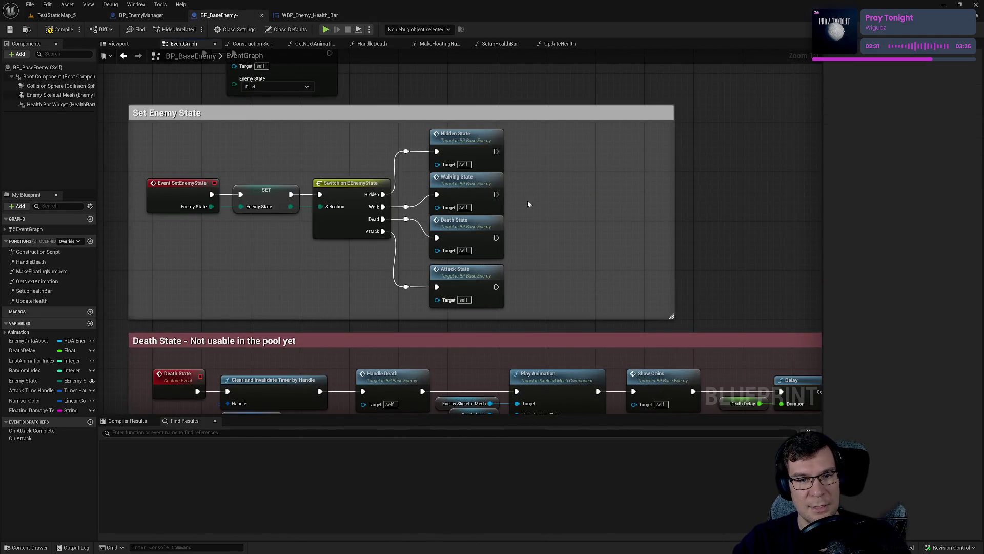
left_click(57, 30)
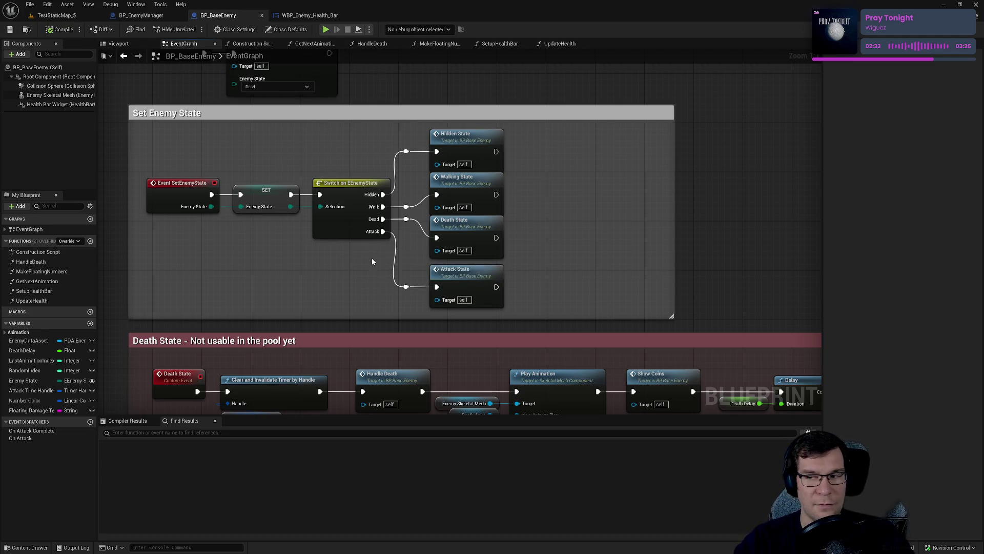
- Return to the Walking State section in BP_BaseEnemy and start play to test the fix
double_click(441, 295)
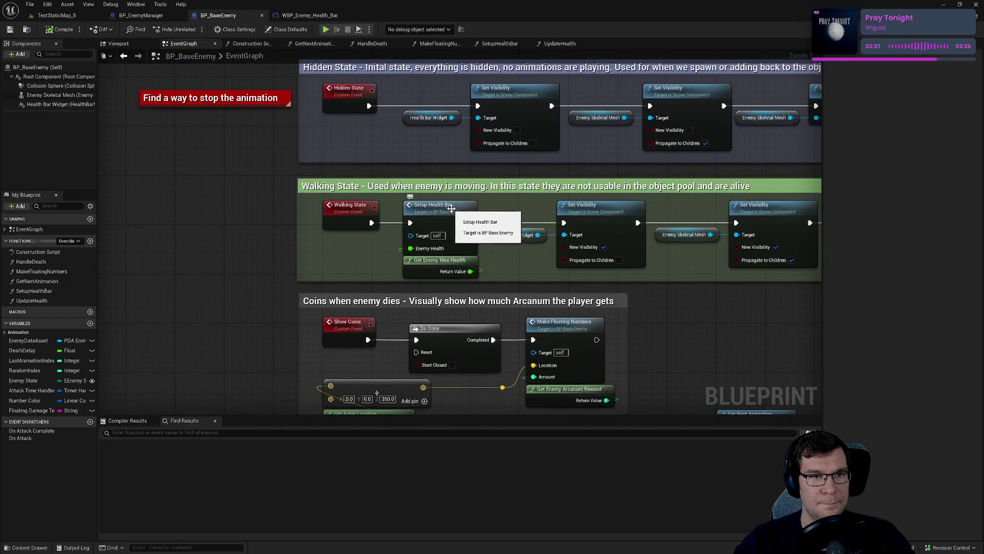
left_click(312, 19)
left_click(220, 16)
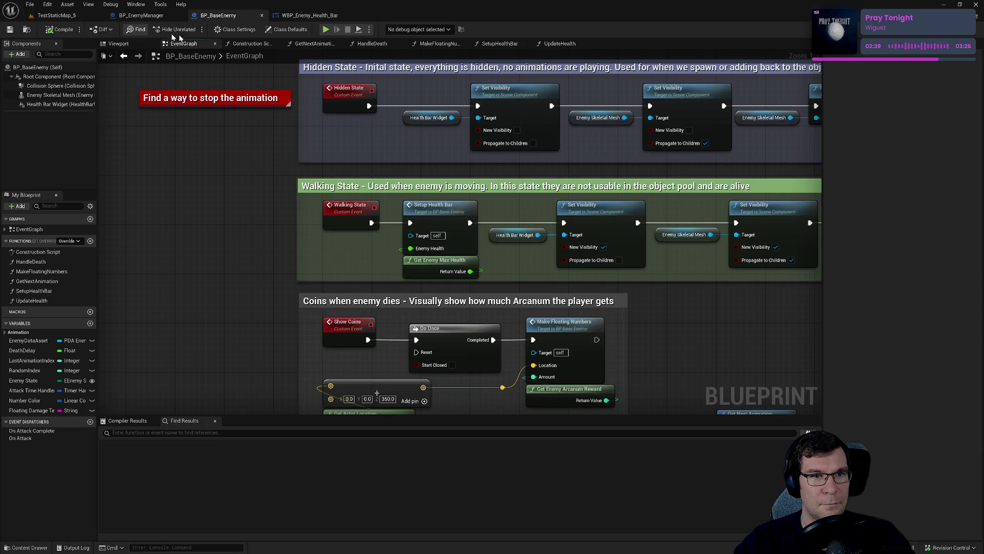
left_click(327, 29)
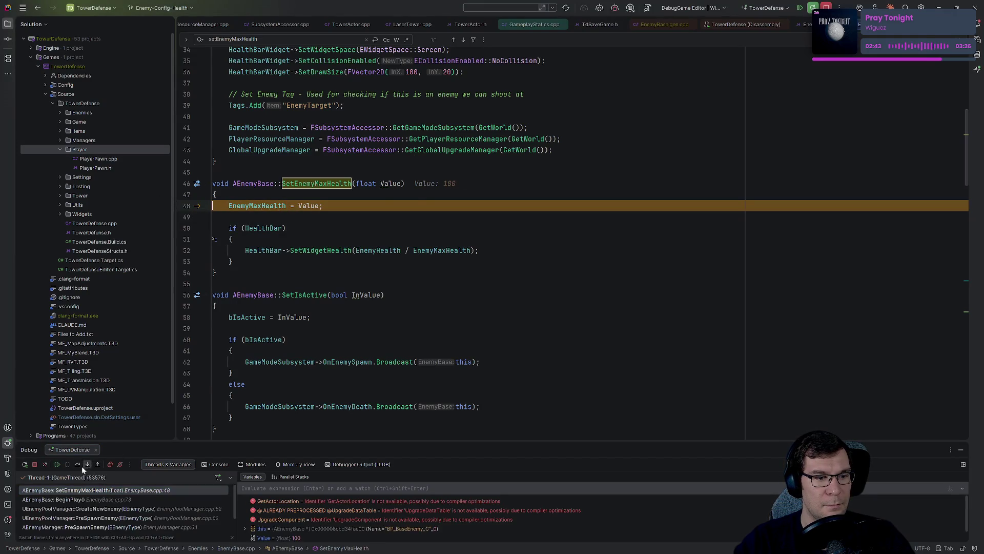
- Resume to SetEnemyToStart, then step through spawning into the health bar's Set Max Health up to Set Fill Color and Opacity
left_click(57, 464)
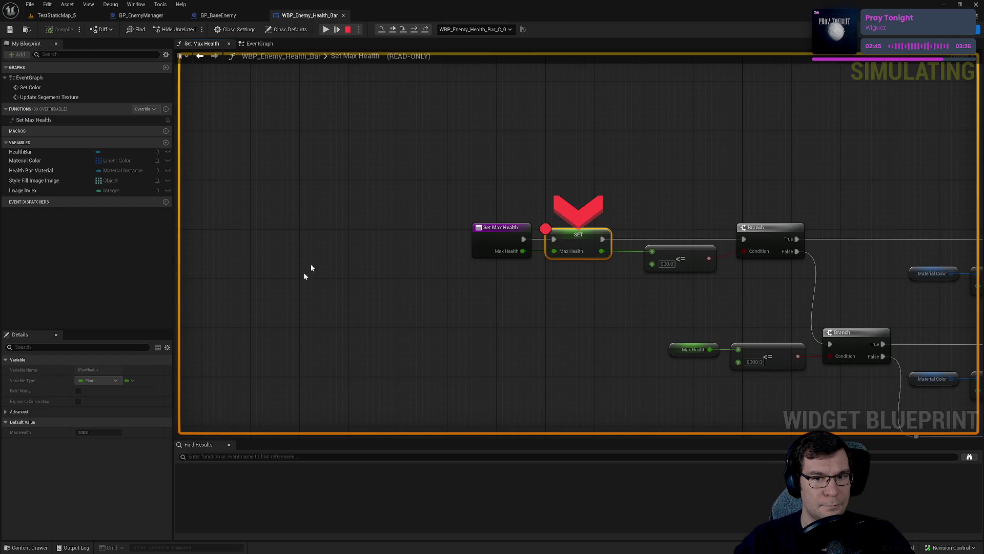
left_click(337, 30)
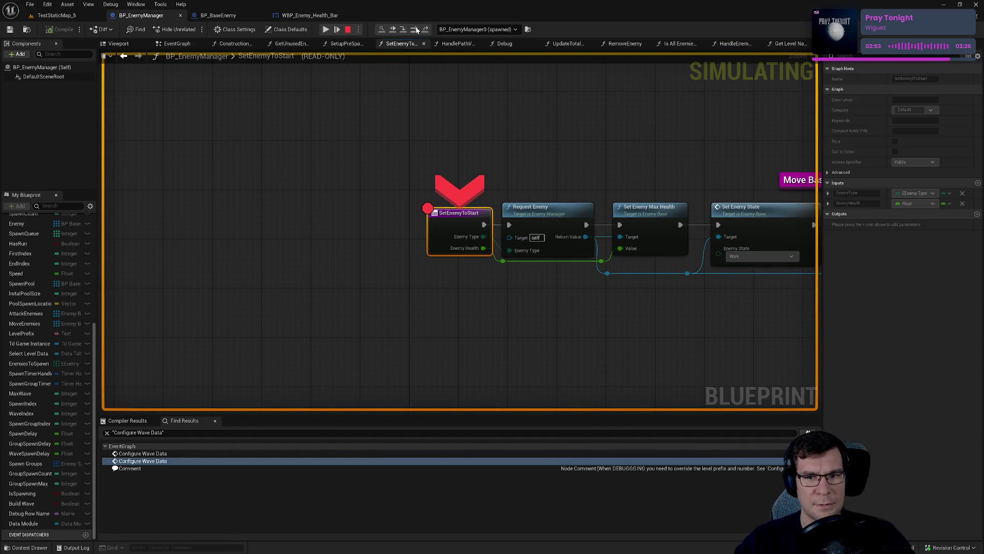
left_click(416, 30)
left_click(416, 29)
left_click(416, 30)
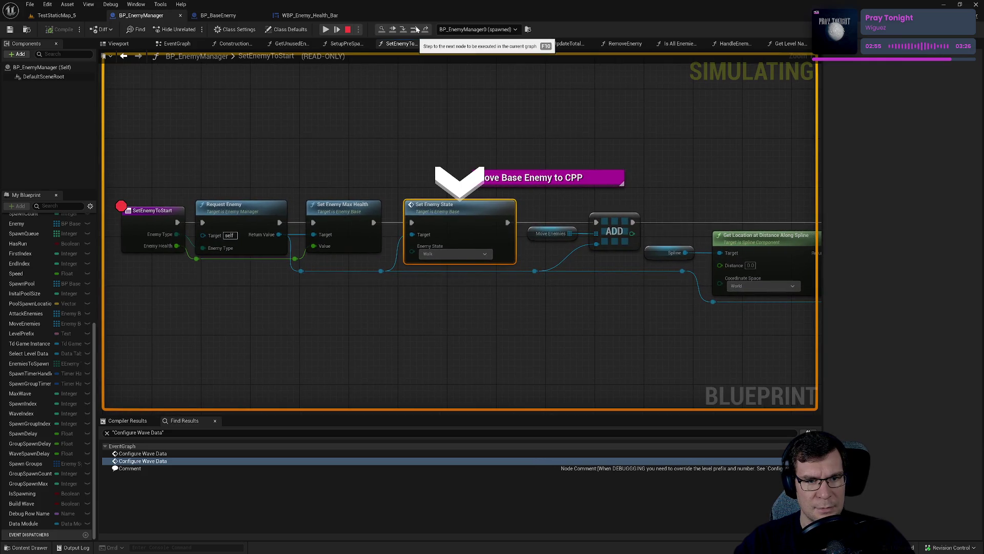
left_click(416, 30)
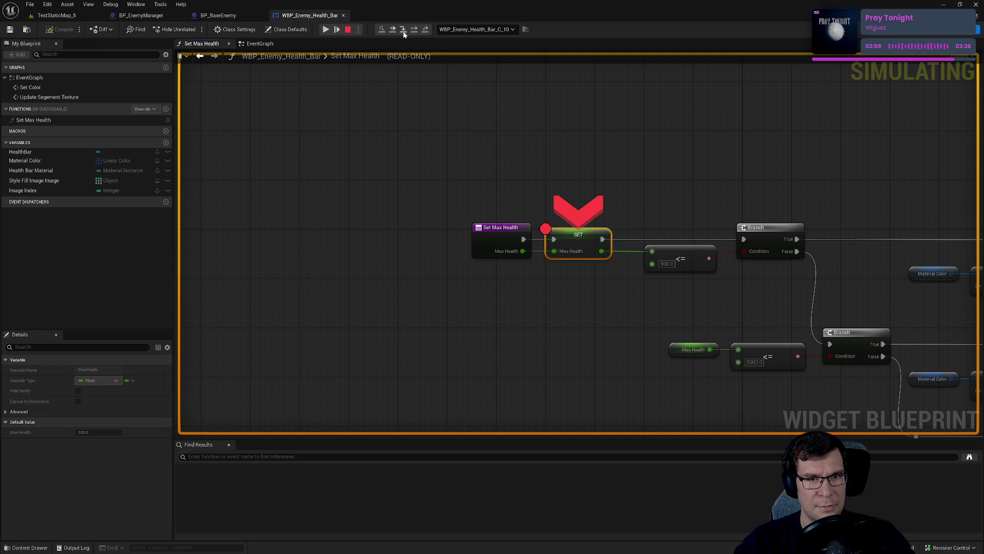
left_click(413, 29)
left_click(413, 30)
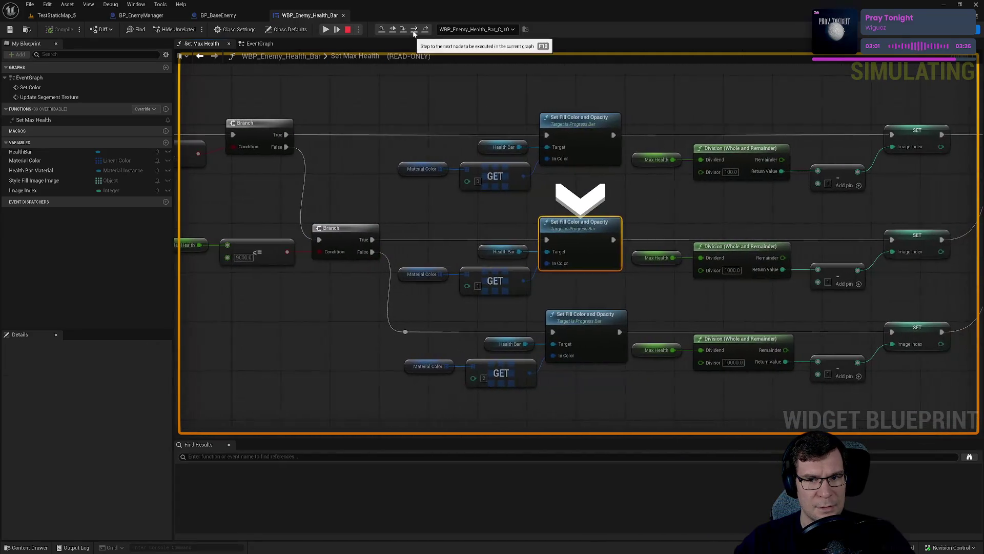
scroll(328, 232, "up", 2)
mouse_move(328, 232)
mouse_move(350, 257)
left_mouse_down()
mouse_move(395, 220)
mouse_move(443, 262)
mouse_move(250, 137)
left_mouse_up()
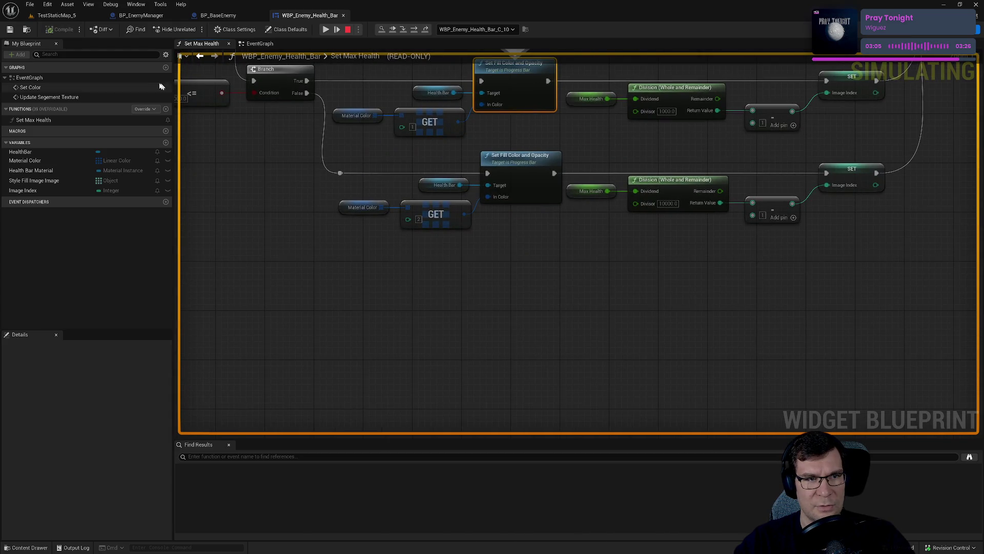
- Resume the game, remove the SetEnemyToStart breakpoint, stop the simulation, and switch to BP_BaseEnemy
left_click(325, 29)
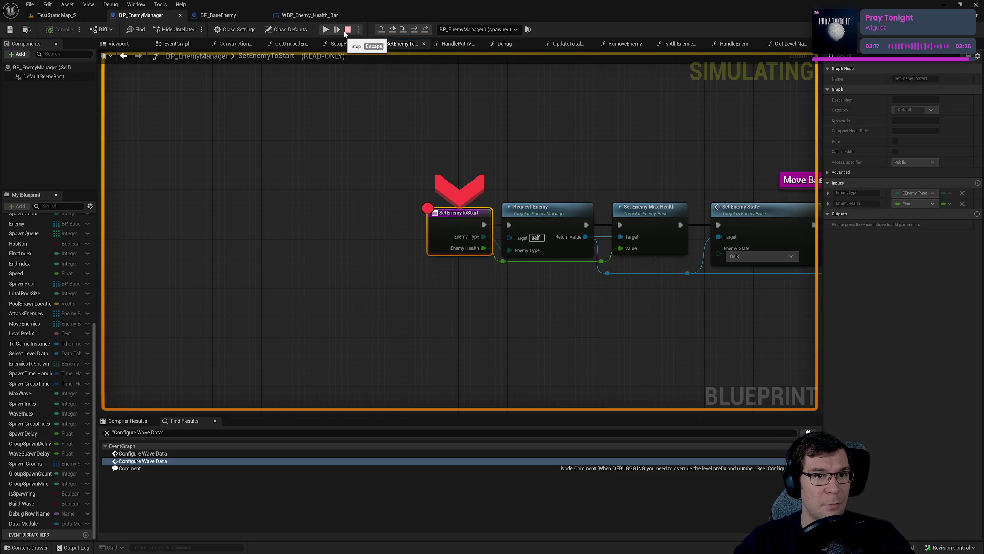
right_click(458, 221)
left_click(482, 237)
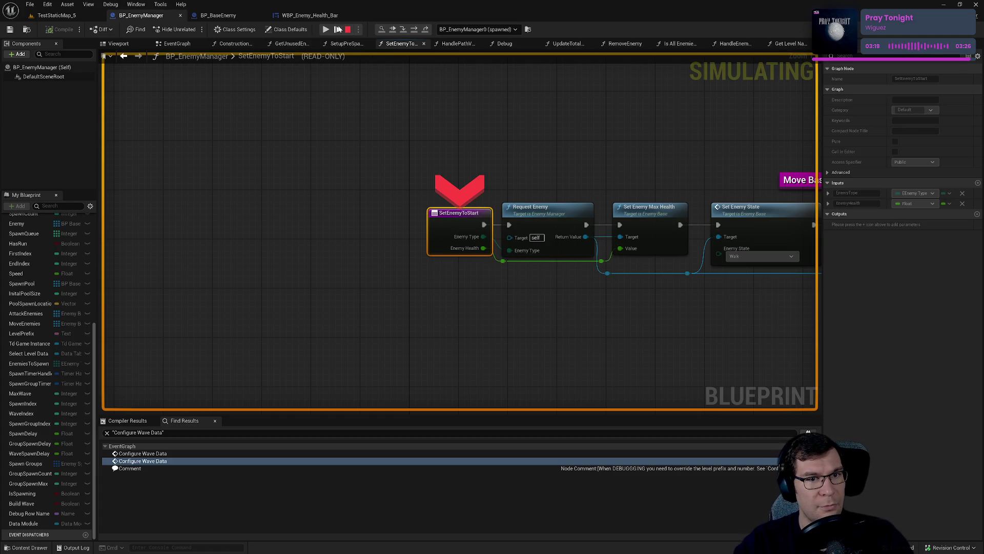
left_click(348, 30)
left_click(218, 15)
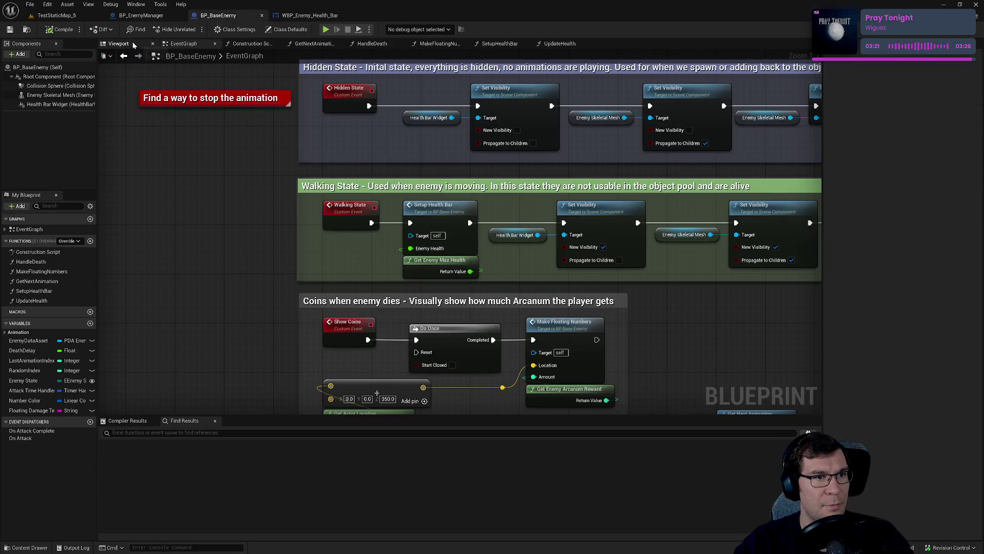
- Close the WBP_Enemy_Health_Bar tab and pan BP_BaseEnemy's event graph toward the Walking State section
mouse_move(308, 16)
left_mouse_down()
mouse_move(210, 19)
mouse_move(230, 20)
left_mouse_up()
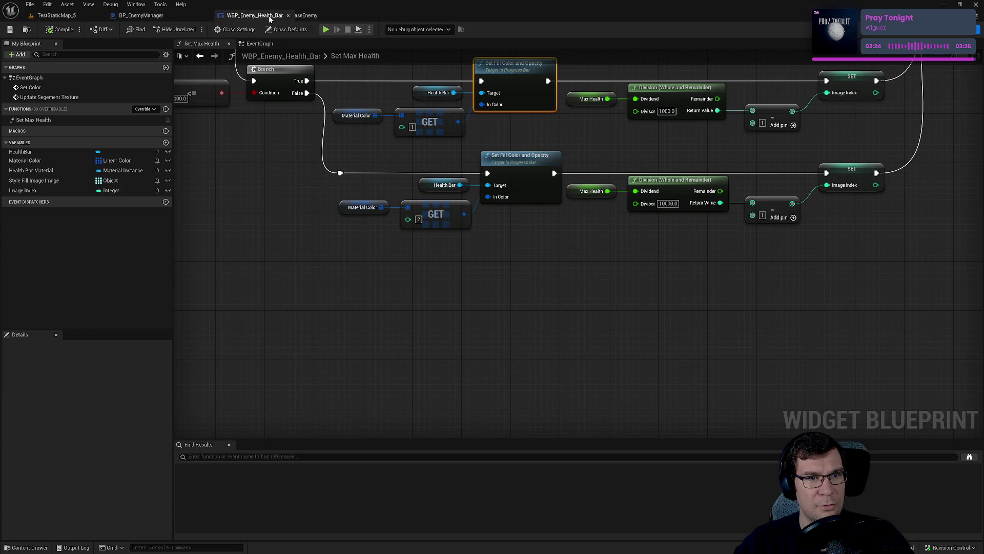
left_click(651, 217)
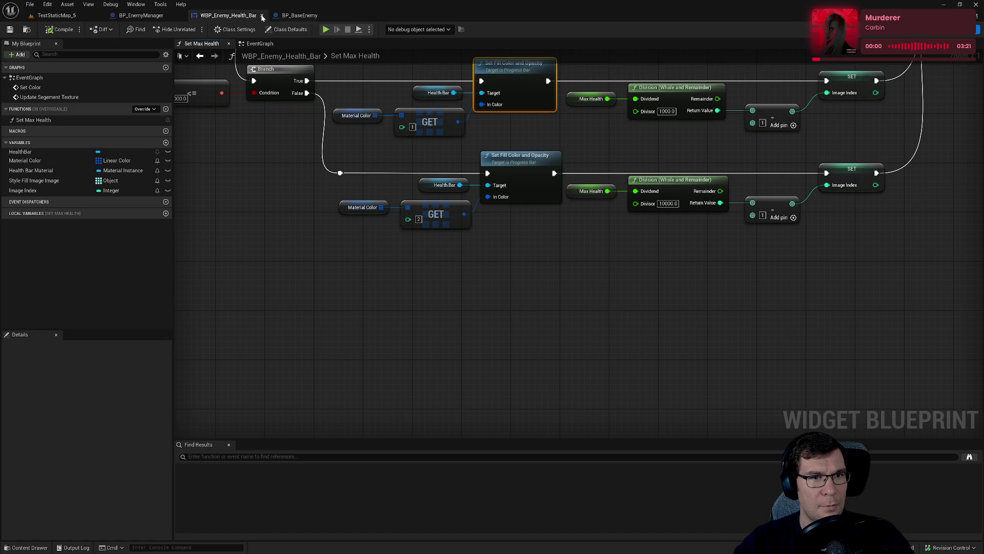
left_click(261, 16)
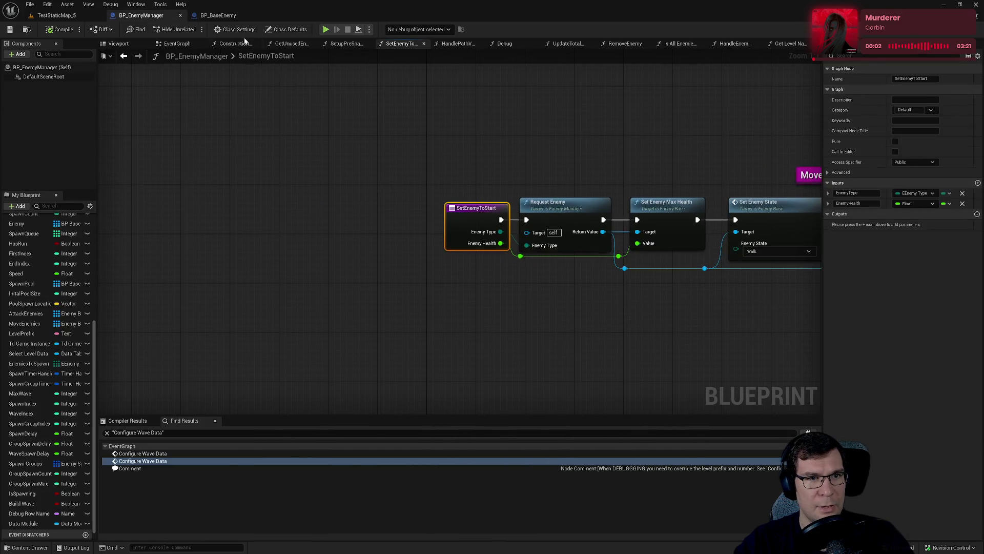
left_click(217, 16)
scroll(457, 239, "up", 1)
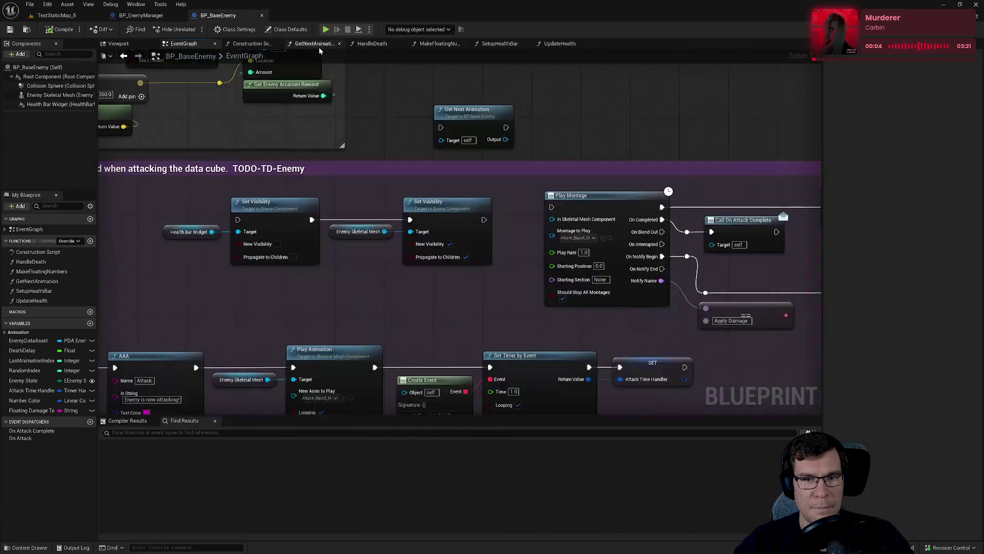
scroll(458, 238, "down", 2)
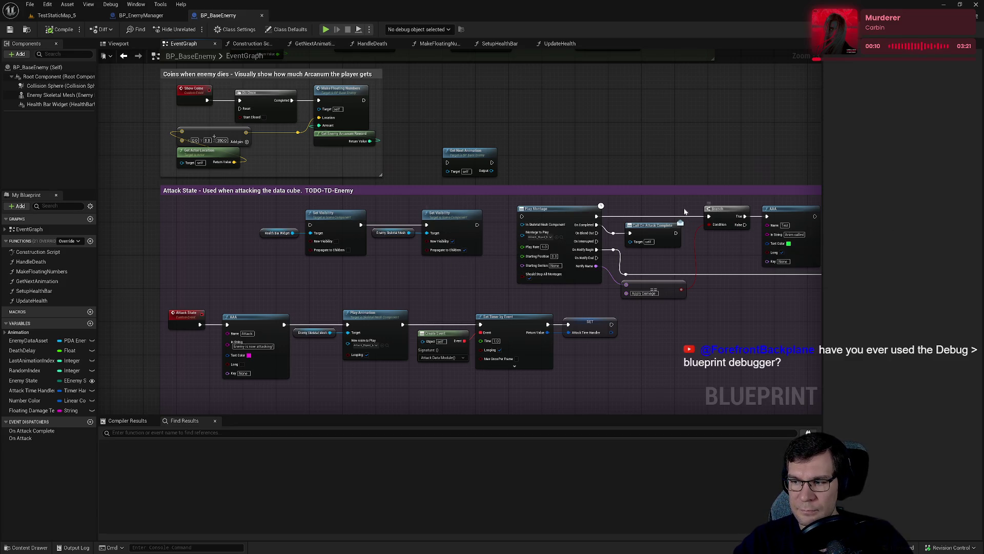
left_click_drag(464, 85, 618, 130)
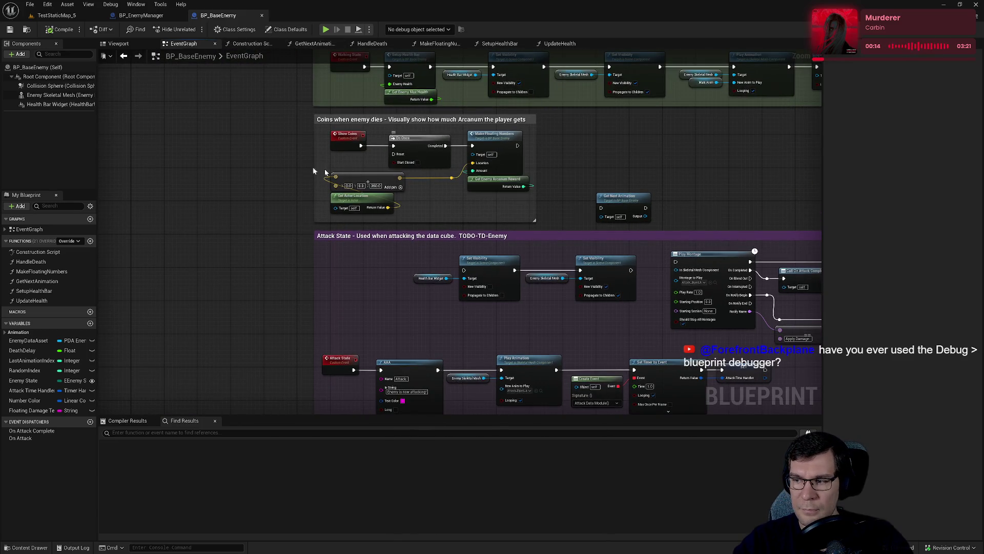
left_click(110, 5)
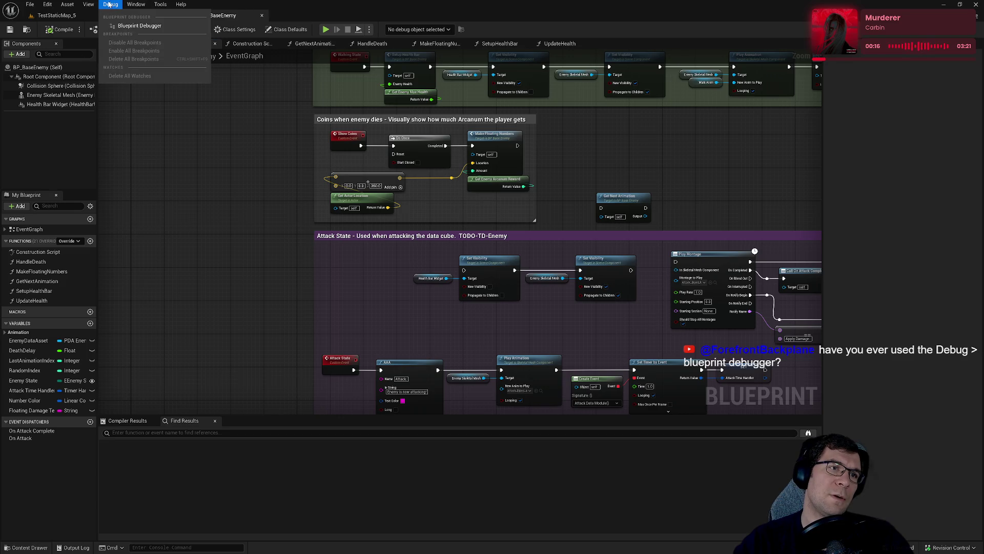
- Open the Blueprint Debugger's Call Stack and jump from the Spawn Enemy entry to its graph node
left_click(136, 30)
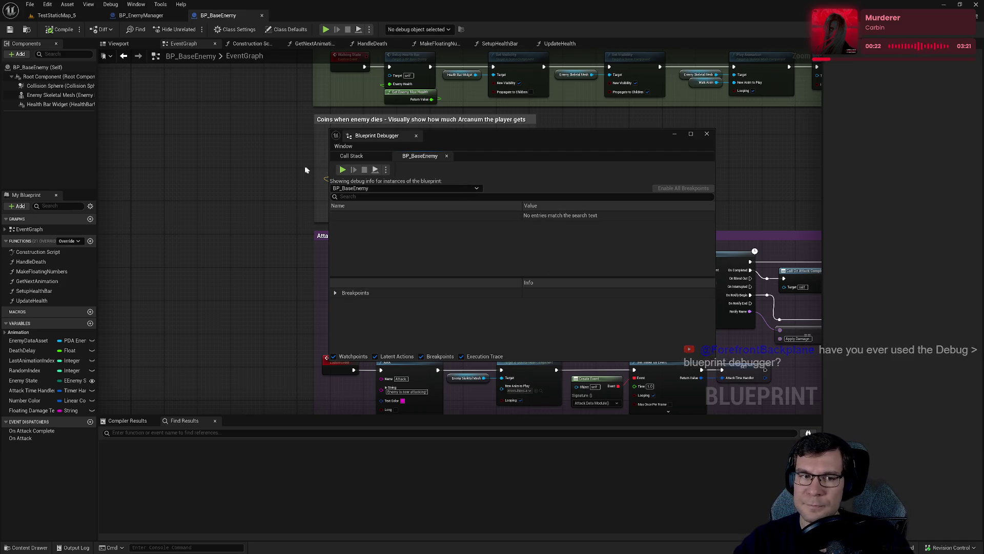
left_click(353, 157)
left_click(410, 202)
left_click(418, 209)
double_click(414, 209)
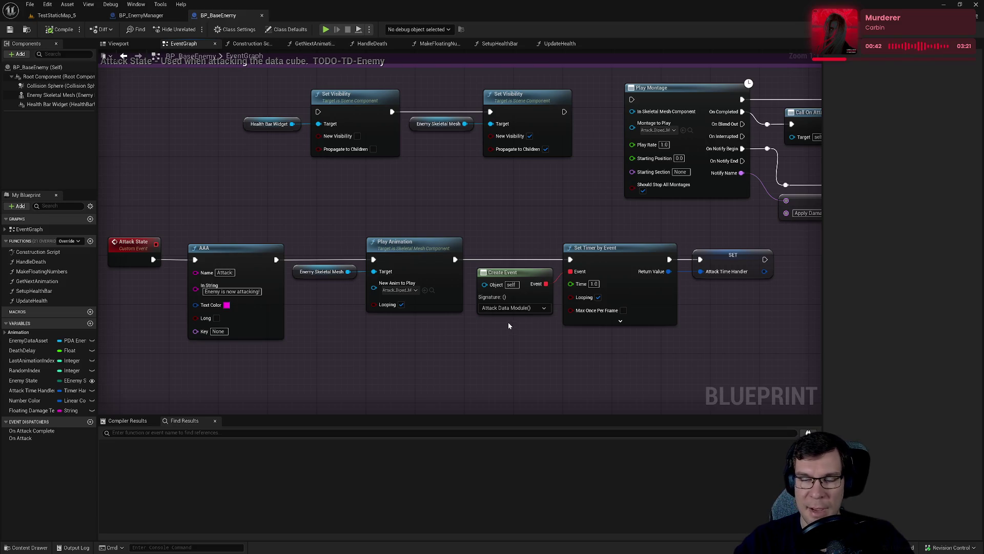
- Inspect SetEnemyToStart's Request Enemy and Set Enemy Max Health nodes and open Set Enemy State's C++ source
scroll(494, 211, "down", 3)
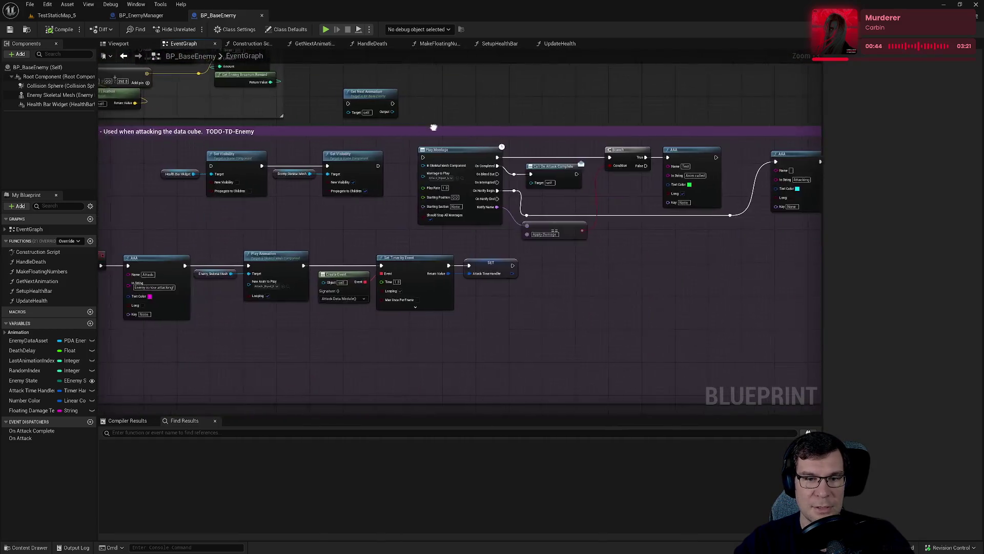
scroll(429, 127, "down", 2)
left_click(141, 16)
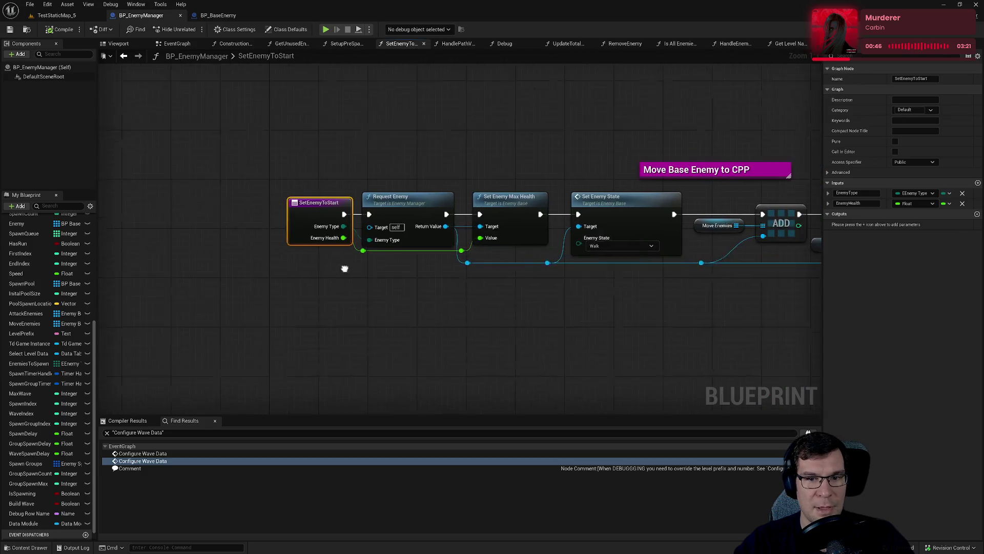
mouse_move(270, 182)
left_mouse_down()
mouse_move(448, 195)
mouse_move(459, 272)
mouse_move(355, 321)
left_mouse_up()
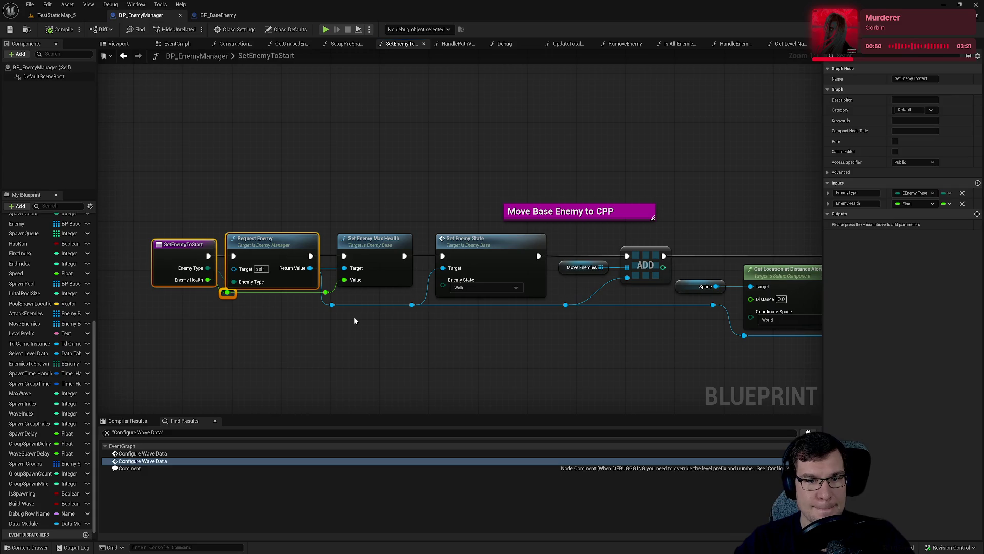
left_click(381, 236)
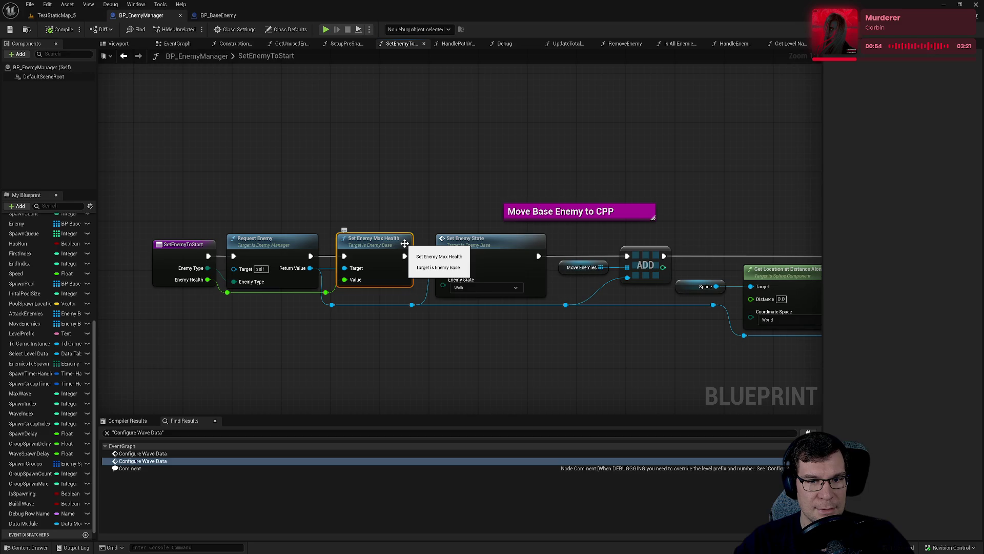
double_click(482, 238)
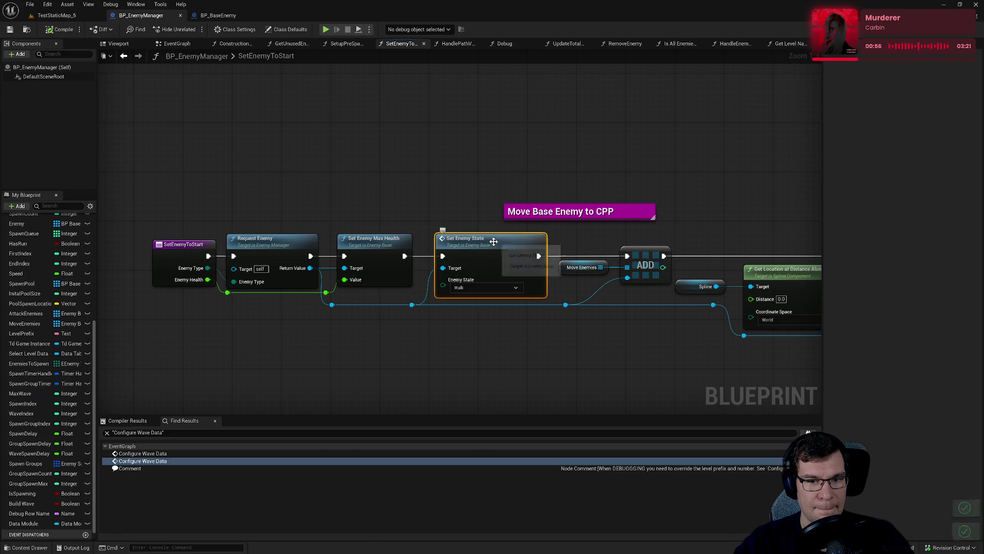
key("ctrl+Tab")
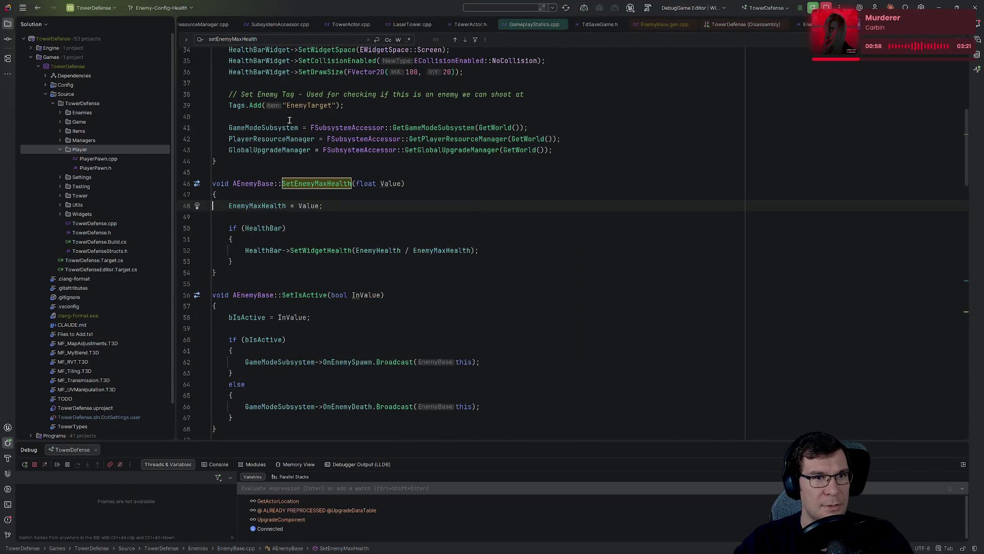
key("alt+Tab")
- Add a breakpoint on BP_BaseEnemy's Event SetEnemyState and start play to hit it
left_click(233, 26)
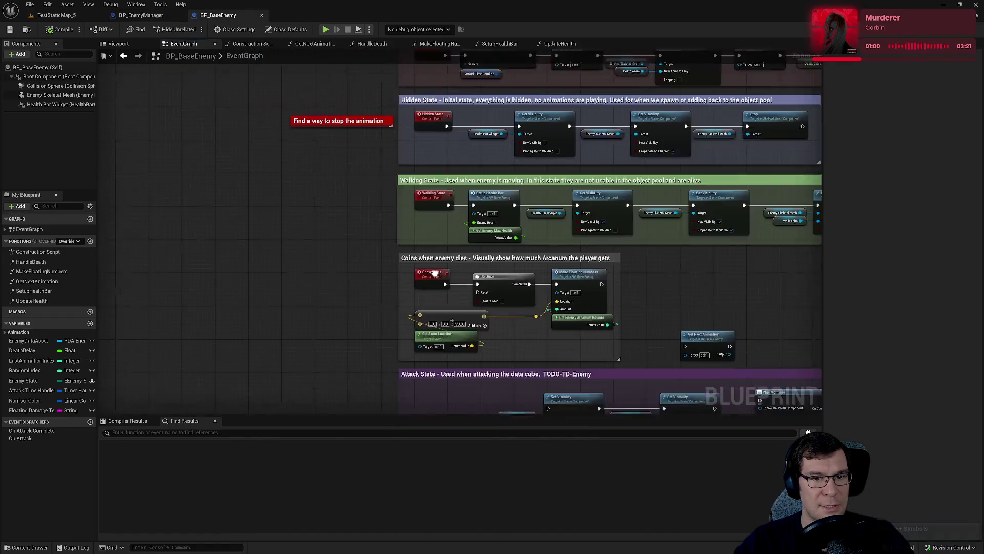
scroll(425, 306, "down", 3)
scroll(426, 305, "up", 5)
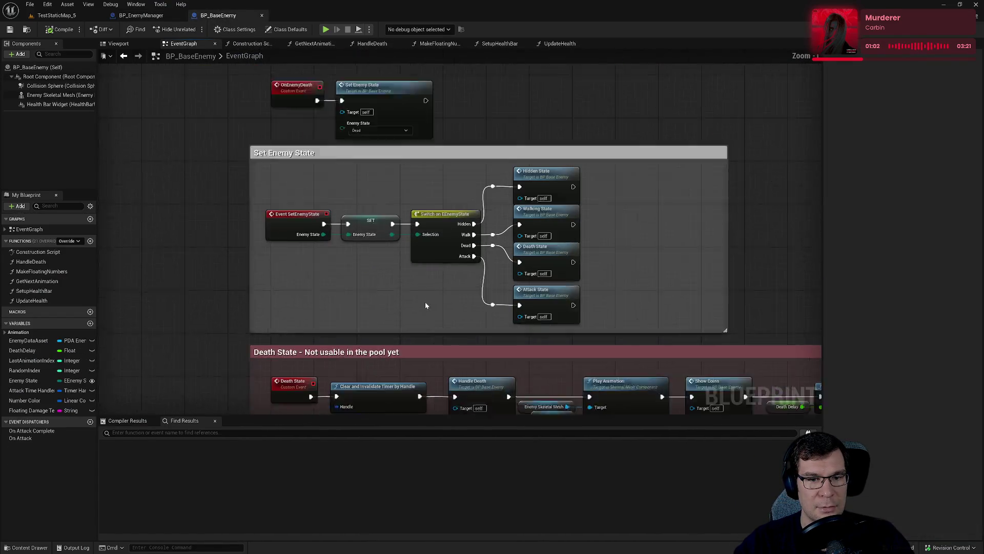
scroll(425, 305, "up", 1)
left_click(276, 205)
key("F9")
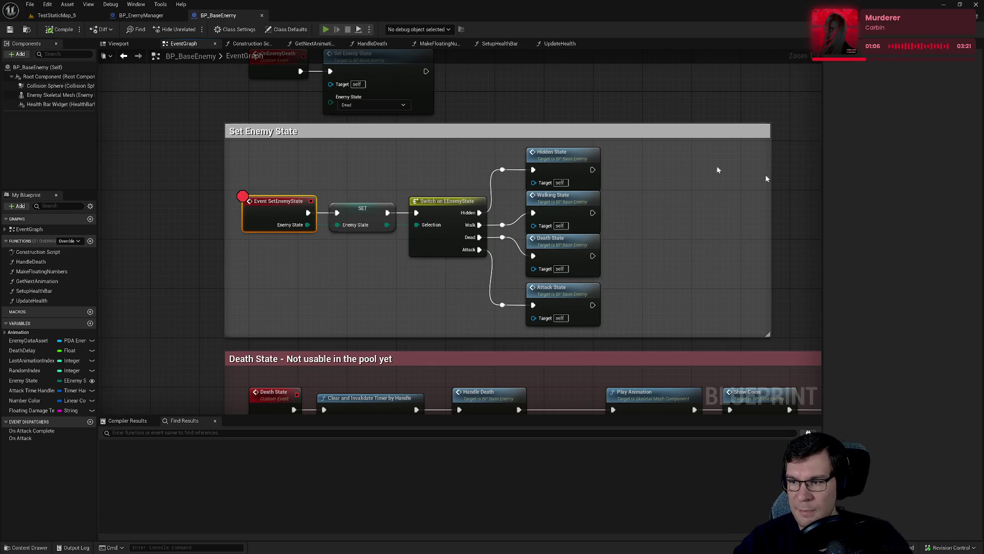
key("alt+p")
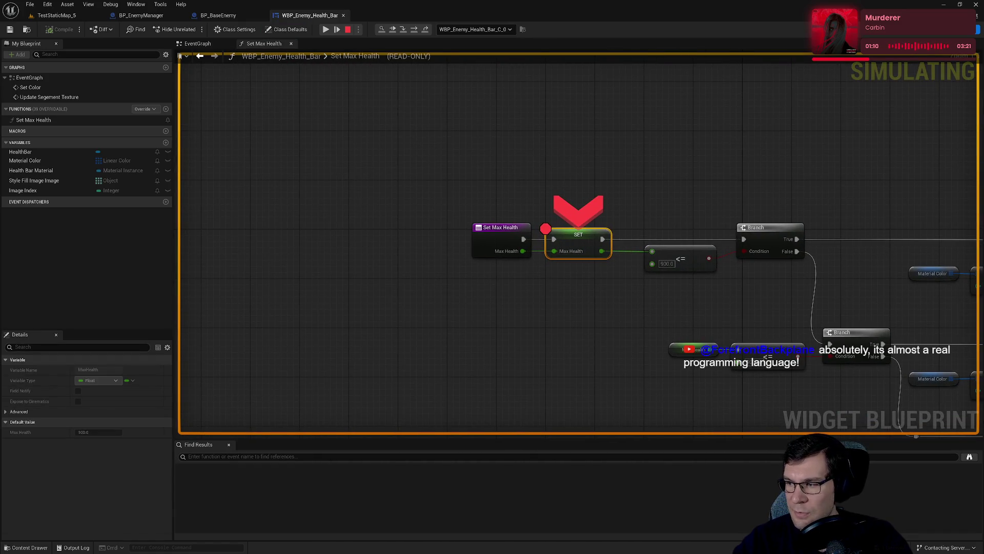
- Reposition the Blueprint Debugger and trace the call stack through SetupHealthBar and Set Max Health frames
double_click(581, 251)
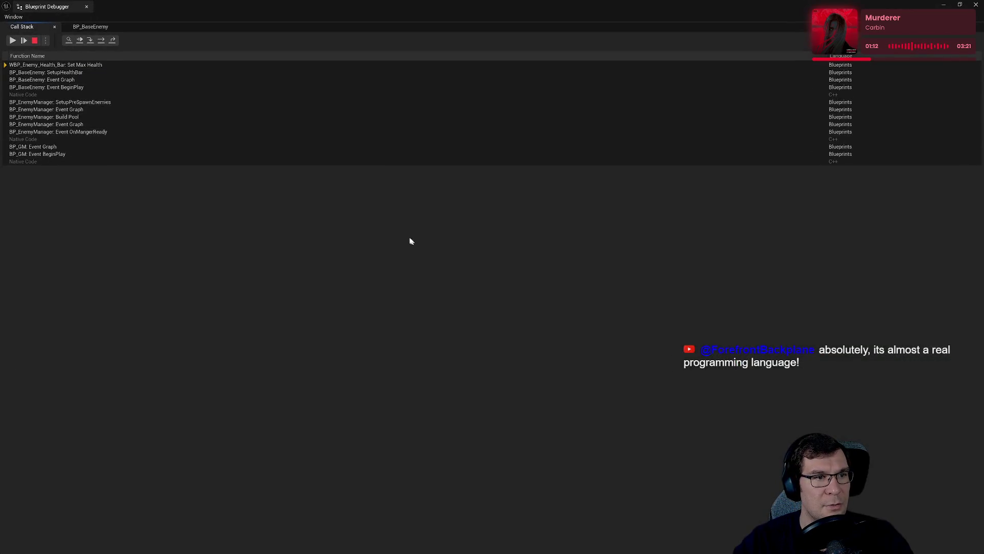
mouse_move(142, 6)
left_mouse_down()
mouse_move(349, 127)
mouse_move(293, 100)
left_mouse_up()
left_click_drag(537, 259, 594, 392)
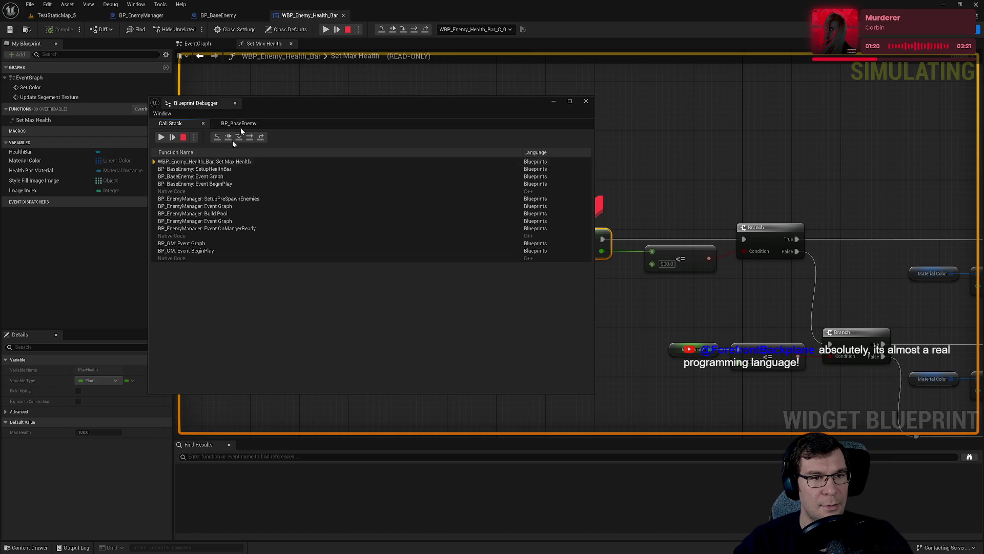
left_click_drag(301, 107, 428, 312)
left_click(314, 373)
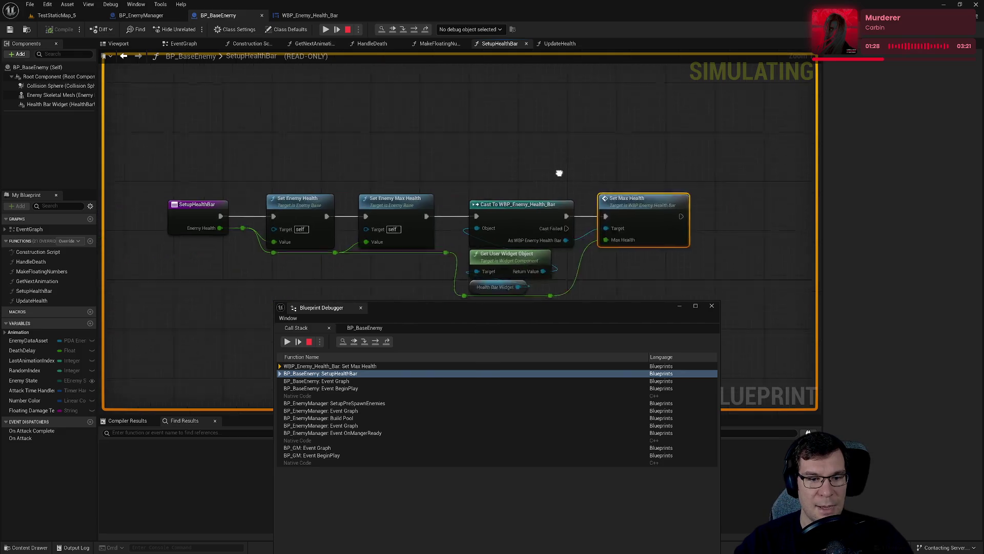
left_click(339, 367)
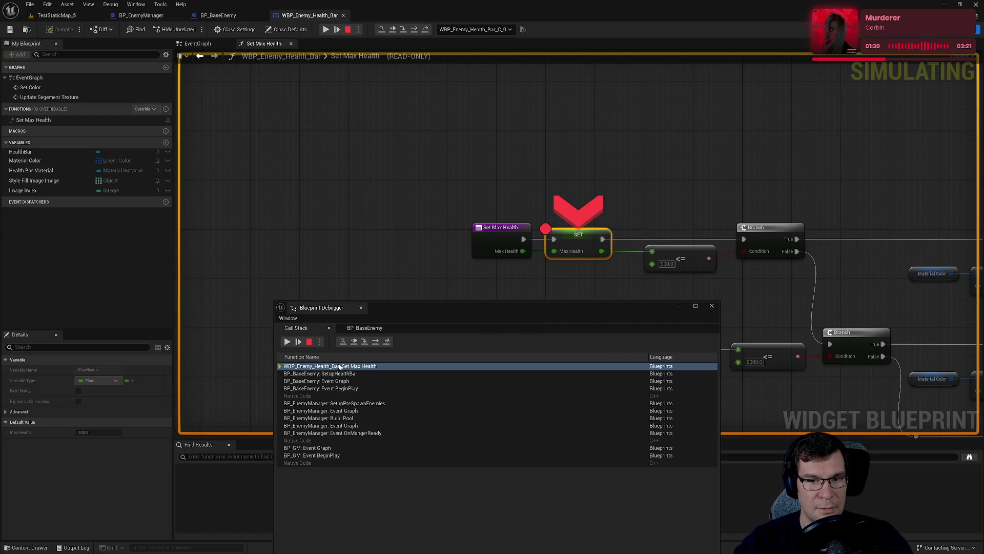
left_click(333, 381)
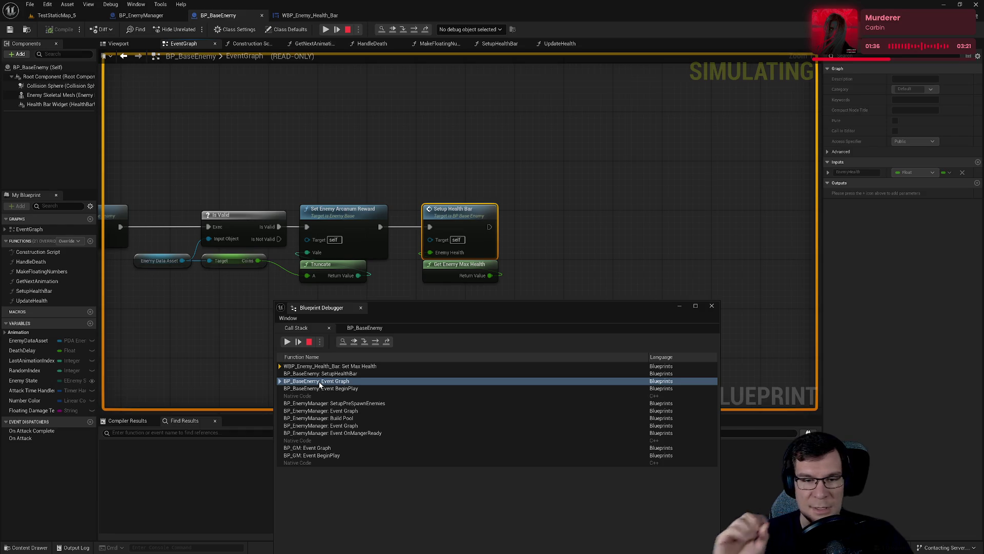
- Go to the Set Max Health function definition from its call-stack frame and show the Debug menu
left_click(319, 388)
right_click(318, 391)
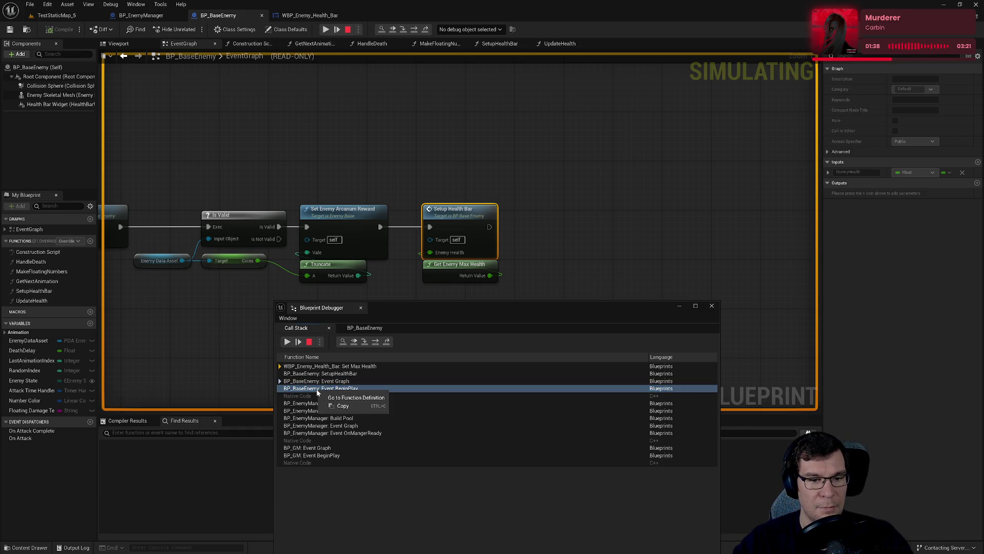
key("Escape")
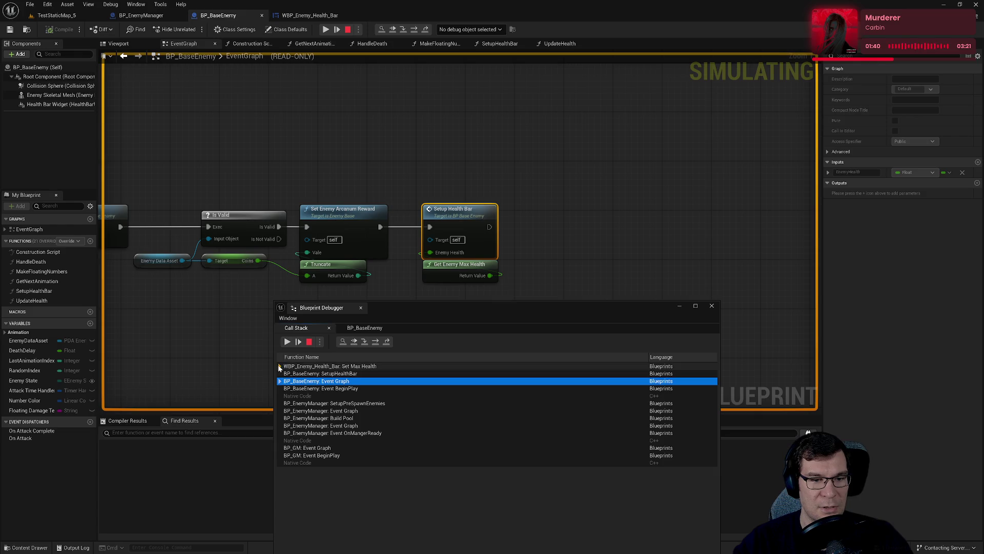
left_click(302, 366)
right_click(305, 369)
left_click(353, 377)
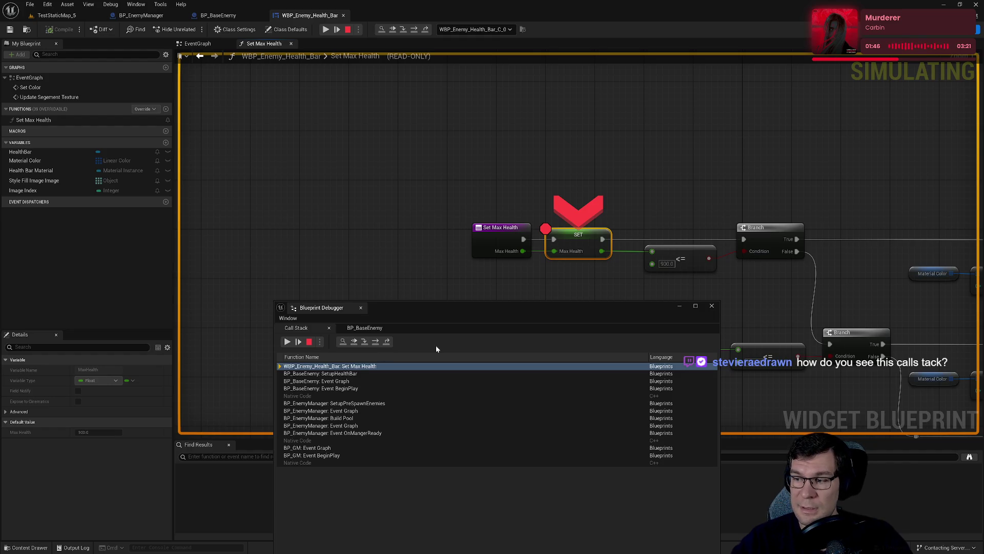
left_click(110, 5)
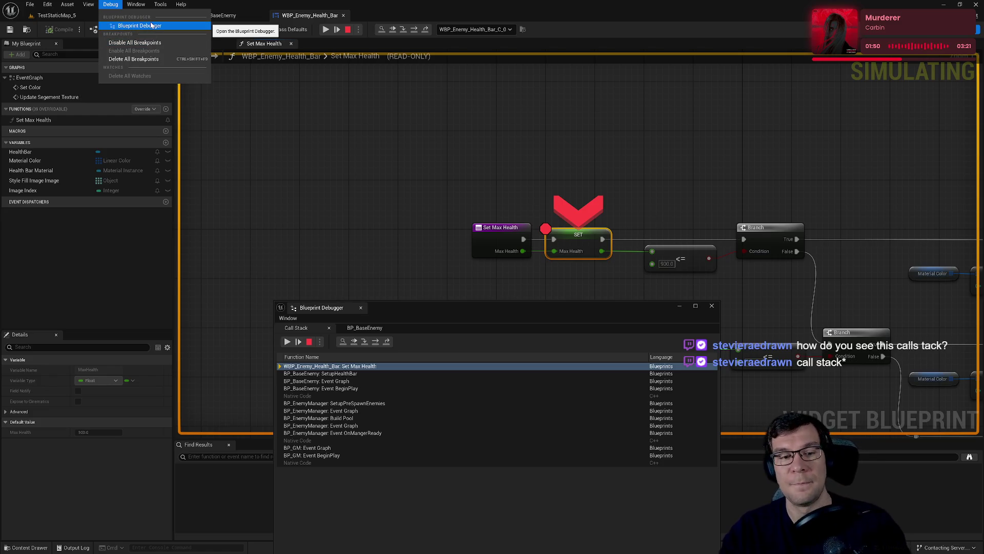
- Move the call stack clear of the nodes, step down to BP_EnemyManager: Event Graph, and switch to Rider
left_click_drag(457, 307, 450, 275)
mouse_move(624, 255)
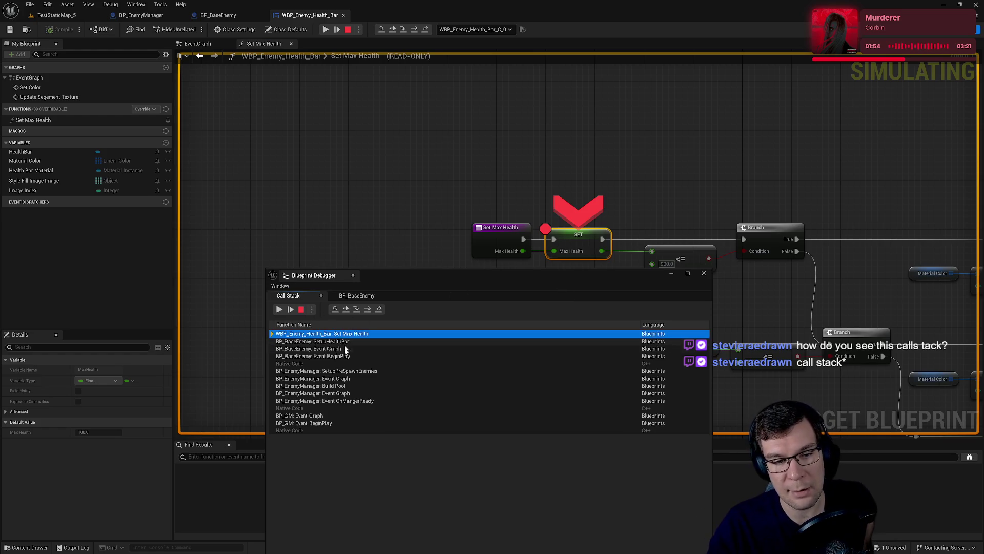
key("Down")
key("Down")
key("Down")
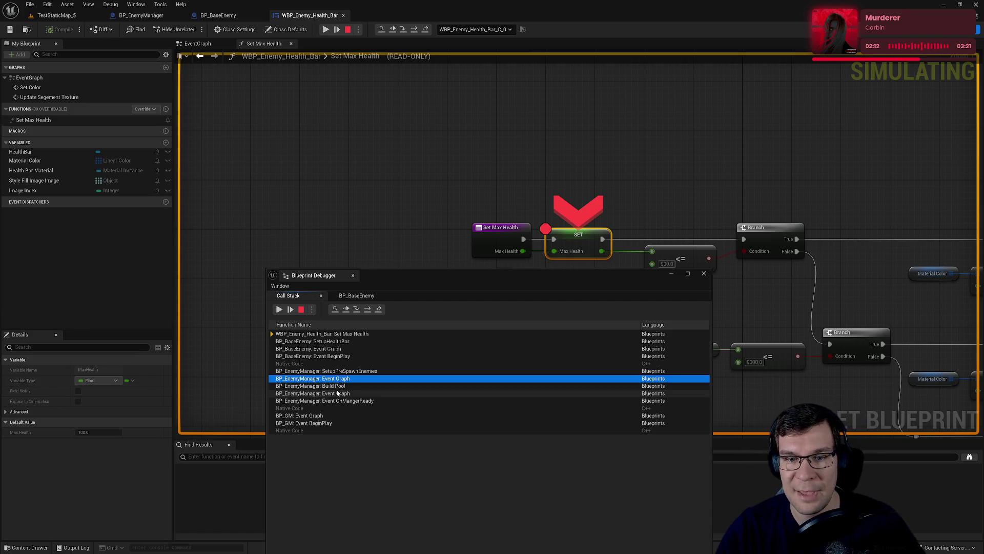
left_click_drag(372, 276, 544, 113)
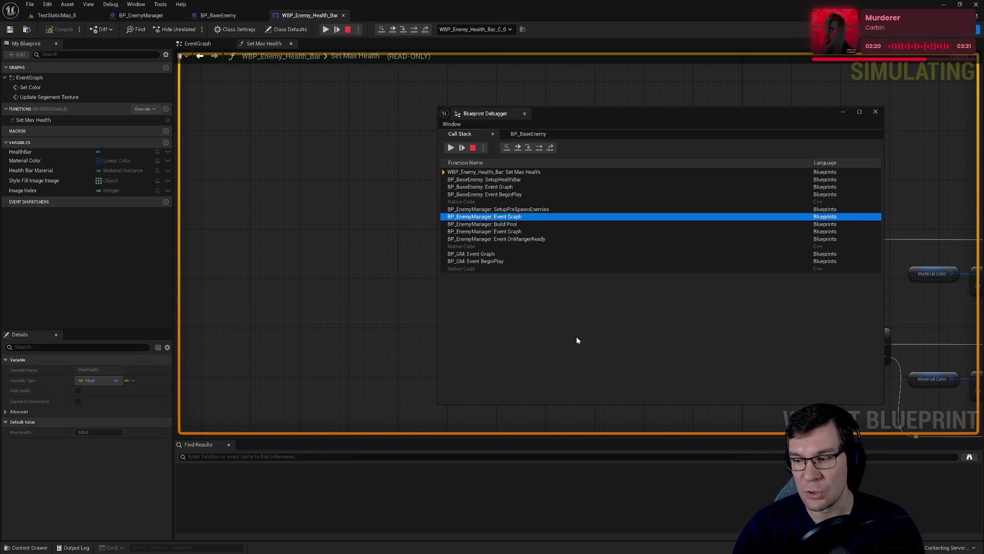
key("alt+Tab")
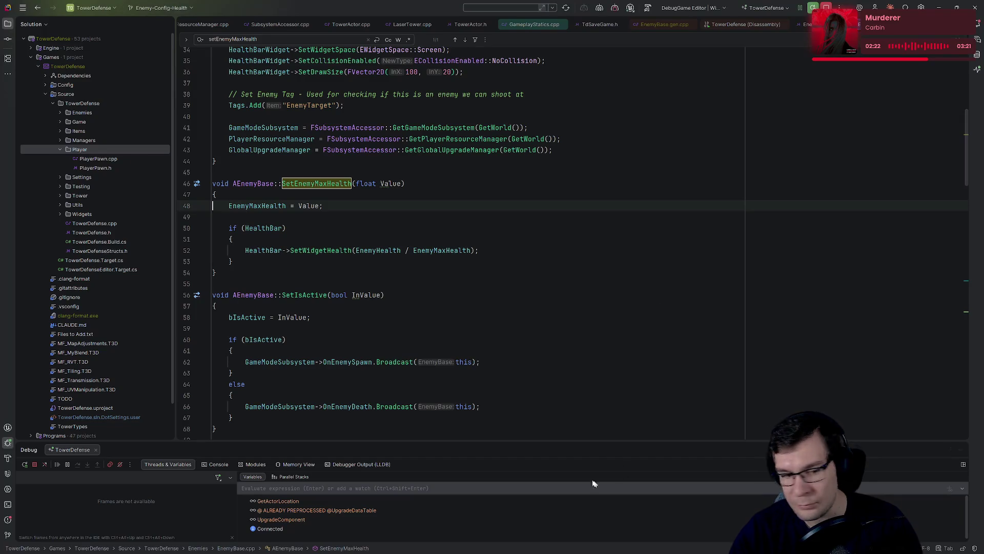
- Enlarge Rider's Debug panel to review SetEnemyMaxHealth in EnemyBase.cpp, then return to Unreal
left_click_drag(323, 443, 344, 348)
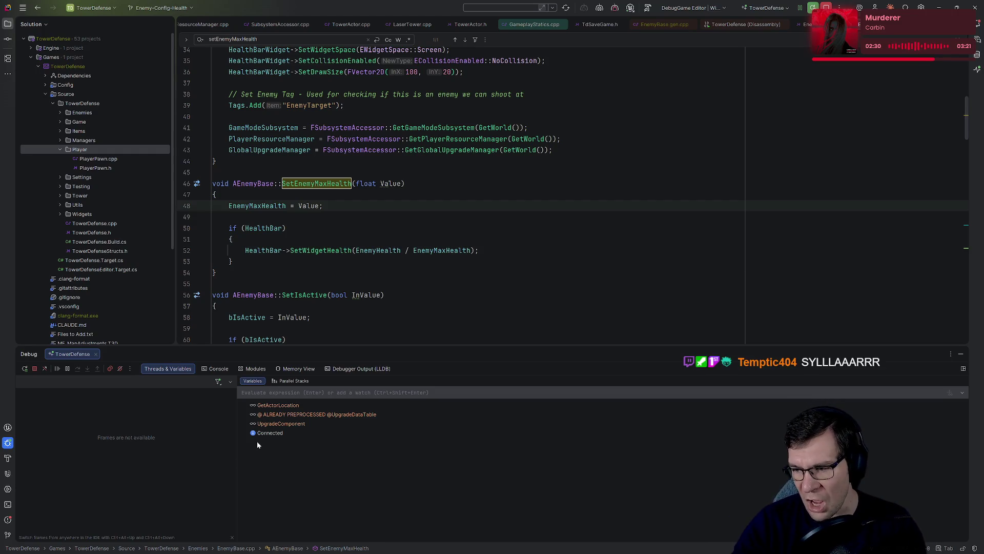
key("alt+Tab")
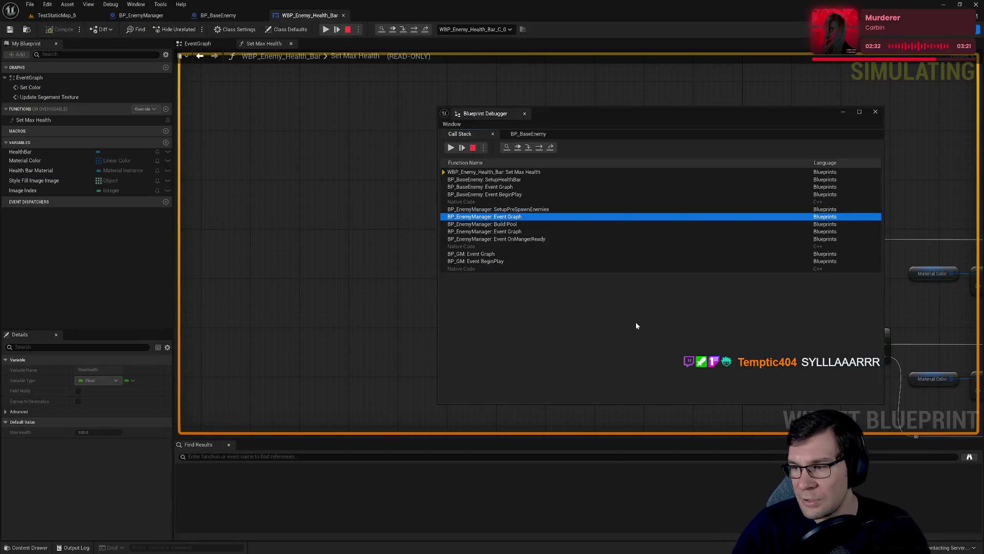
- Open BP_BaseEnemy's SetupHealthBar frame from the call stack and bring the whole chain into view
double_click(482, 180)
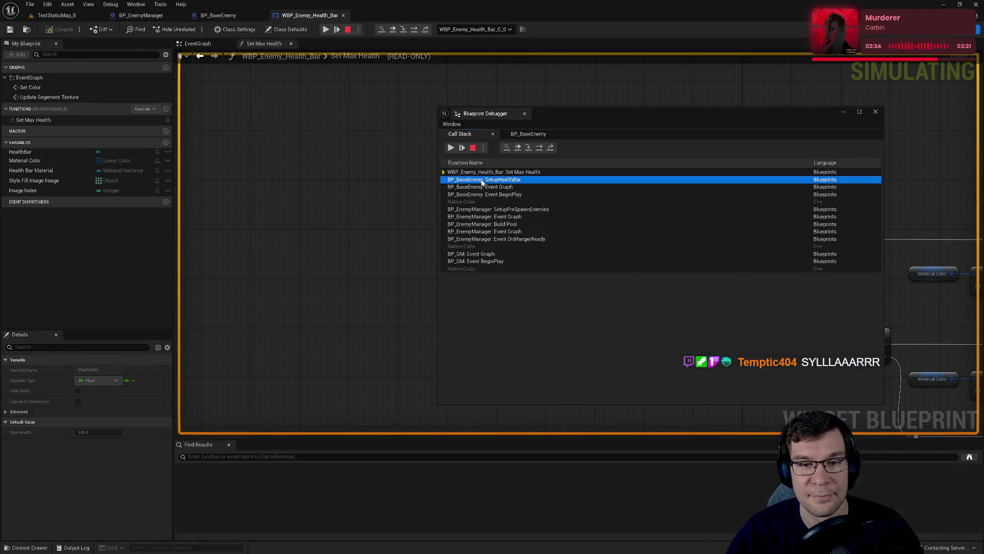
left_click_drag(547, 114, 482, 317)
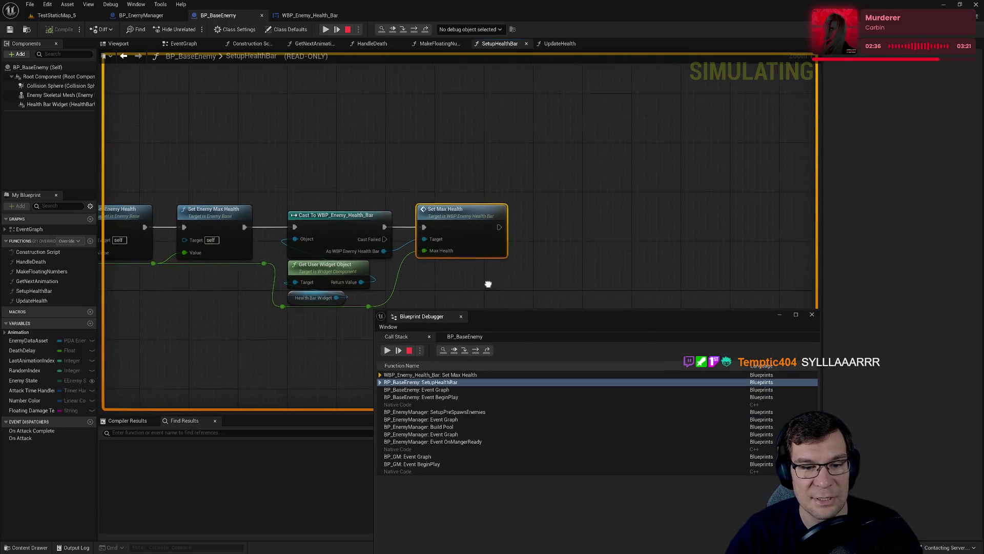
double_click(418, 375)
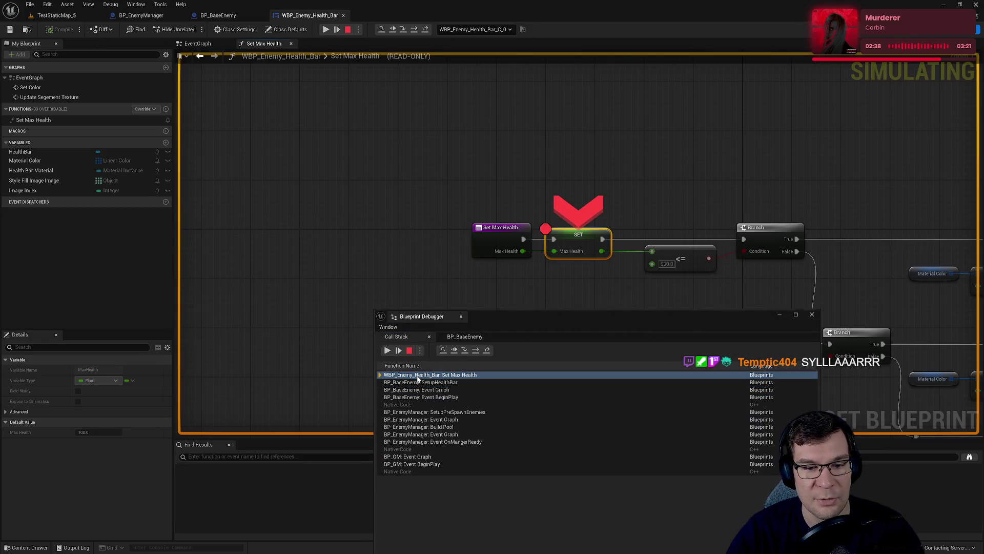
double_click(457, 382)
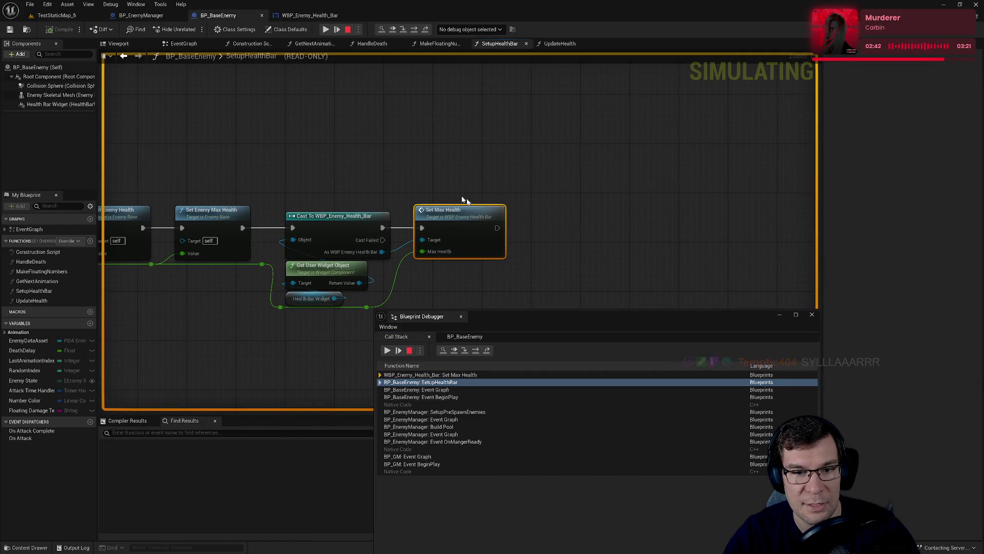
left_click_drag(436, 191, 706, 102)
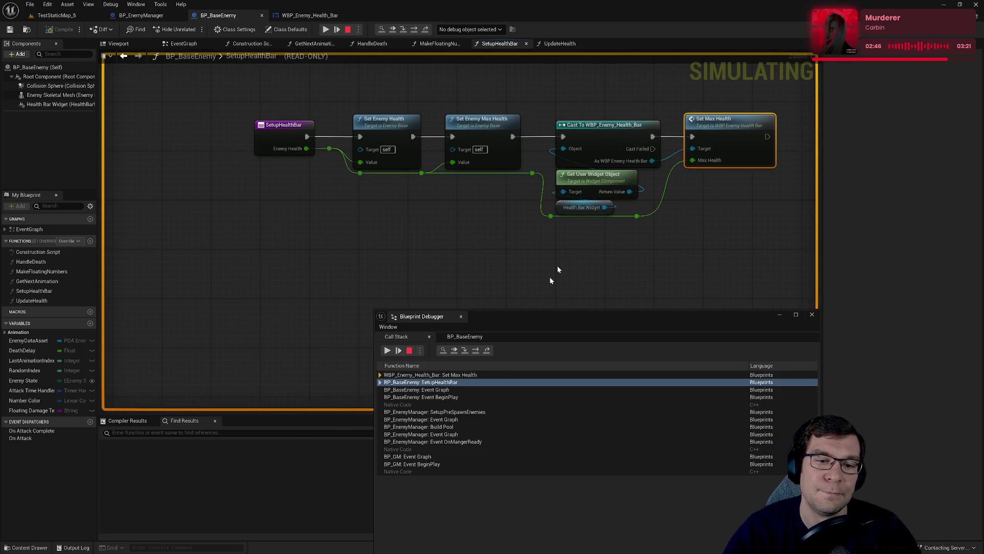
- Dock the call stack panel beside the graph and resume play until Event SetEnemyState breaks
mouse_move(561, 322)
left_mouse_down()
mouse_move(461, 313)
mouse_move(556, 279)
mouse_move(591, 424)
mouse_move(533, 311)
mouse_move(548, 306)
left_mouse_up()
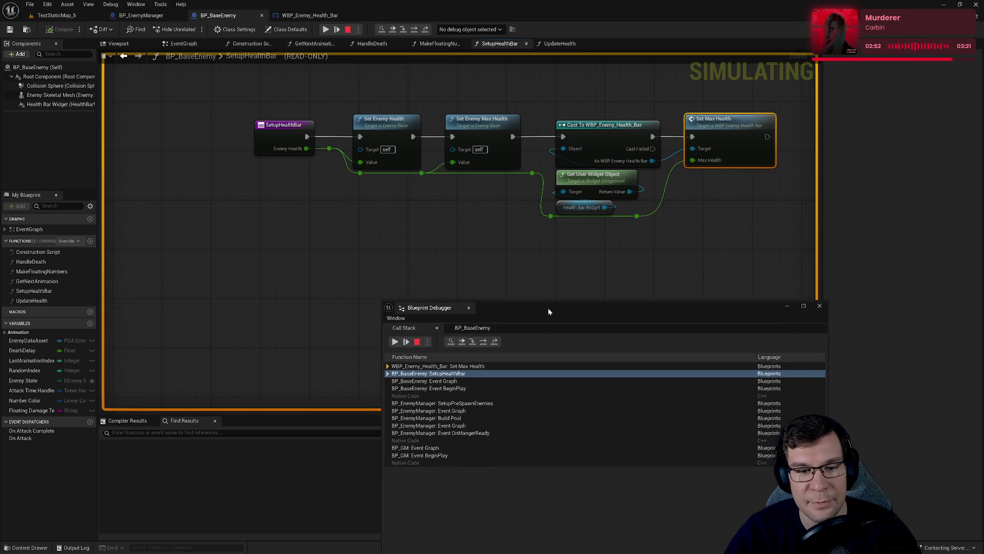
left_click_drag(435, 310, 907, 205)
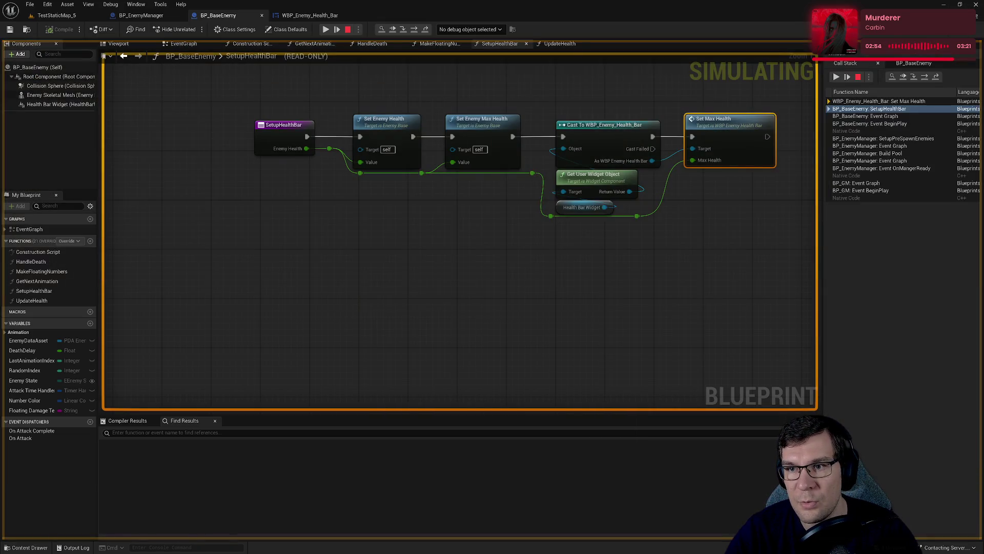
left_click_drag(820, 137, 792, 140)
left_click(500, 204)
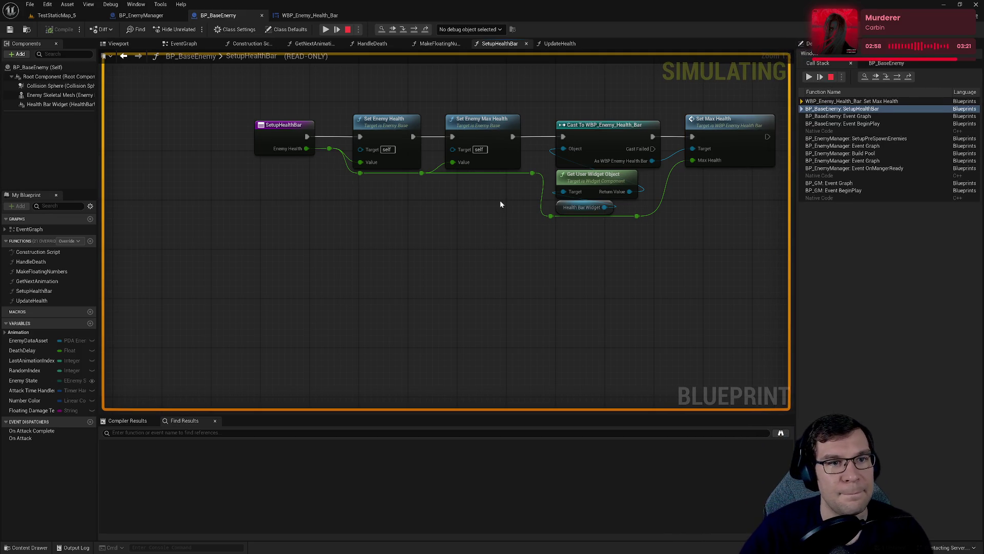
left_click(134, 16)
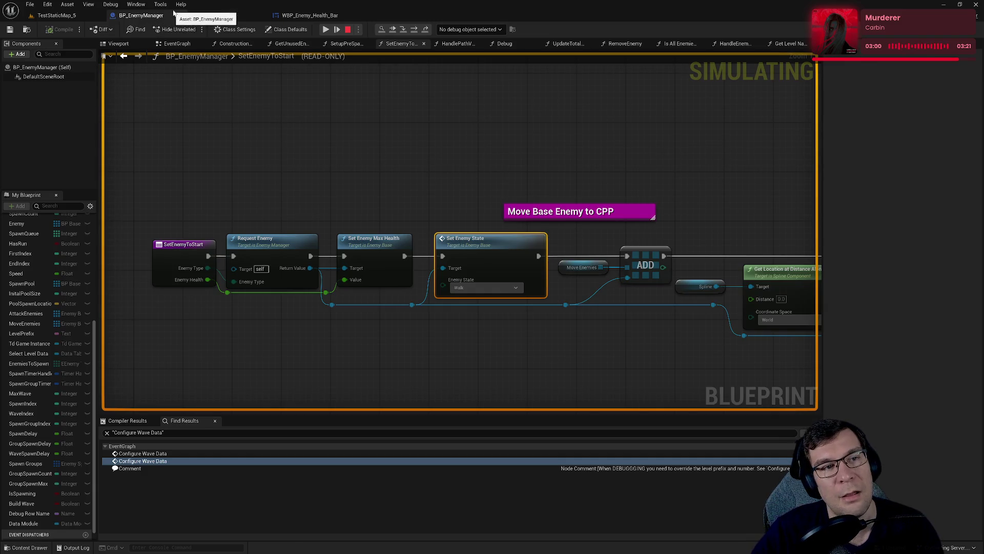
left_click(195, 17)
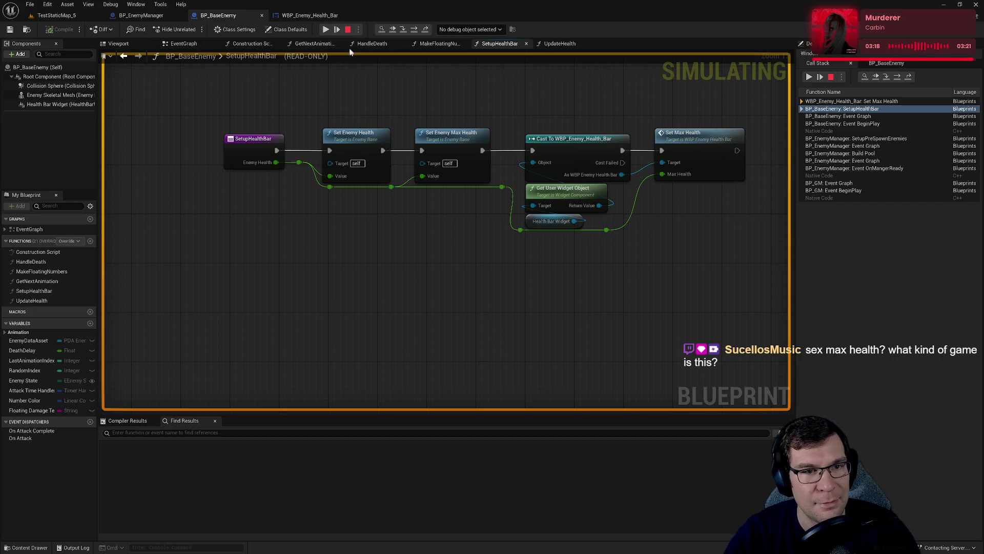
left_click(326, 30)
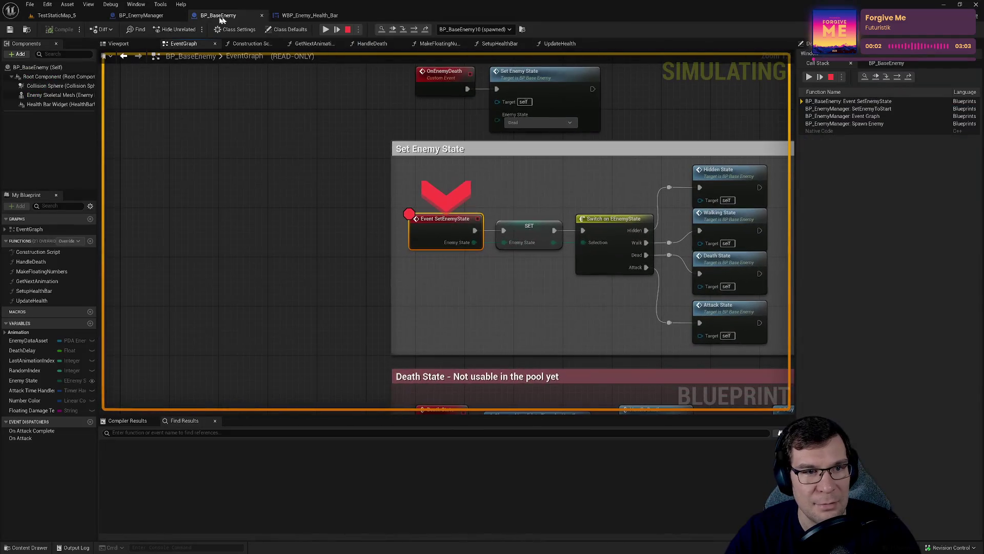
- Open the SetEnemyToStart stack frame, step over to Set Enemy Max Health, and re-dock the call stack
double_click(837, 108)
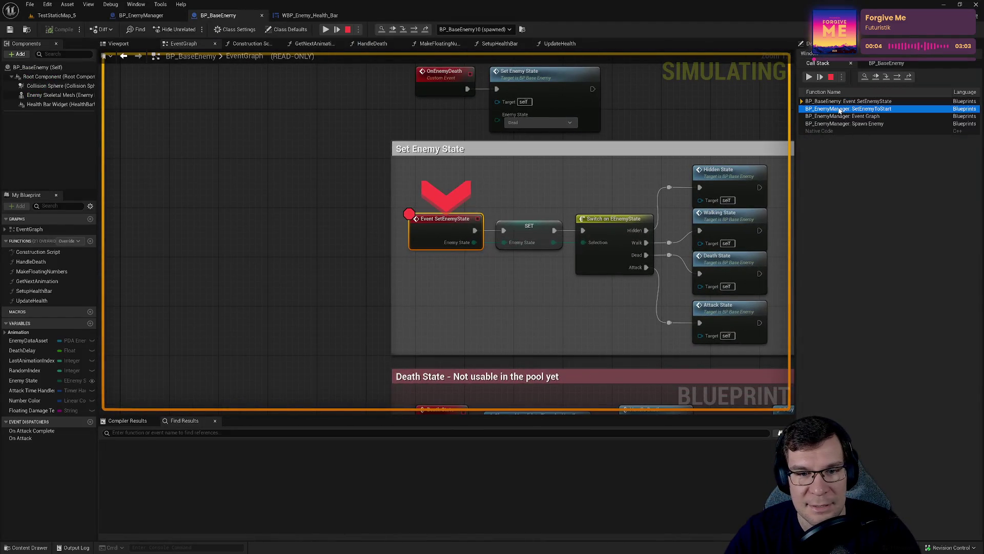
key("F10")
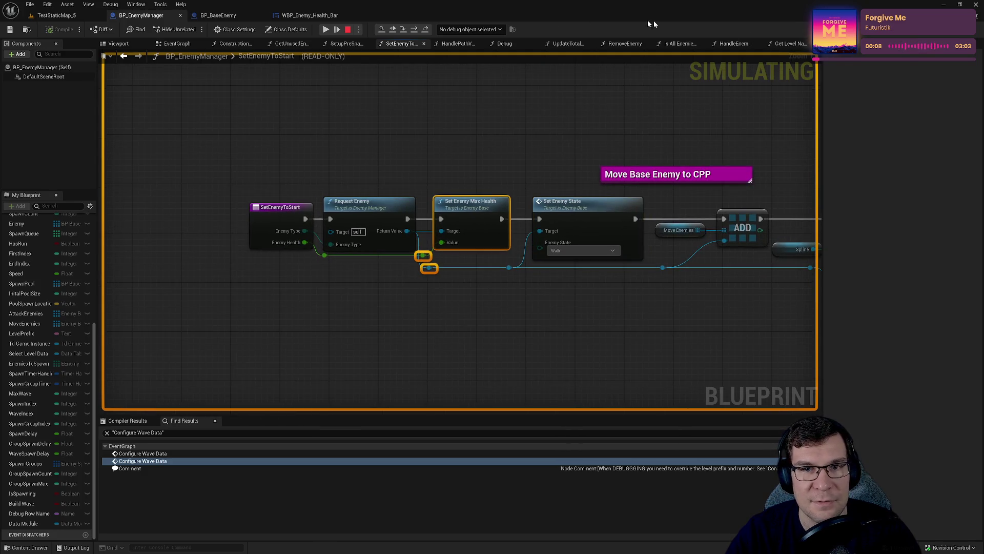
left_click(241, 19)
mouse_move(821, 44)
left_mouse_down()
mouse_move(425, 221)
mouse_move(459, 224)
mouse_move(578, 157)
mouse_move(547, 159)
left_mouse_up()
mouse_move(479, 471)
left_mouse_down()
mouse_move(373, 468)
mouse_move(252, 503)
mouse_move(374, 536)
mouse_move(364, 533)
left_mouse_up()
mouse_move(513, 160)
left_mouse_down()
mouse_move(895, 72)
mouse_move(883, 64)
left_mouse_up()
left_click_drag(743, 81, 795, 94)
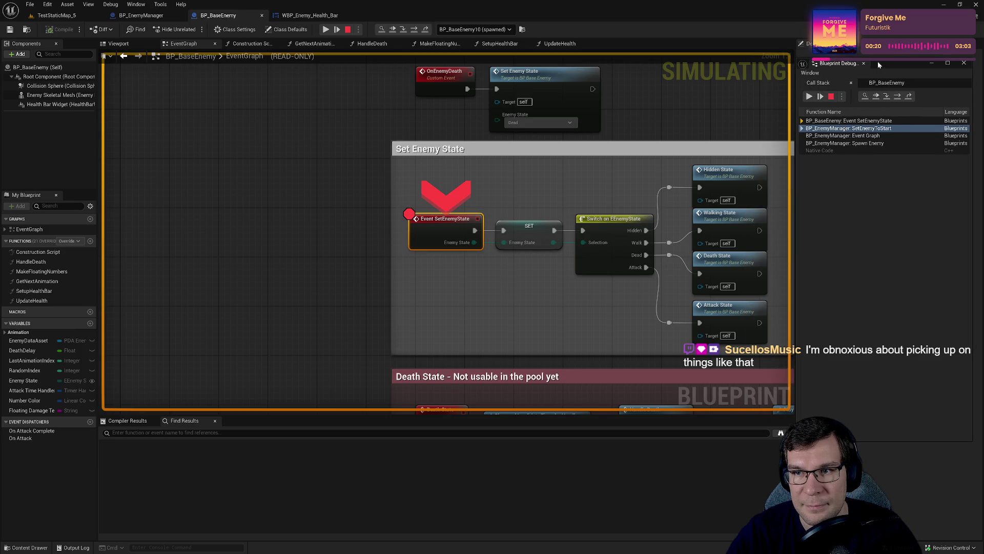
left_click_drag(876, 58, 887, 330)
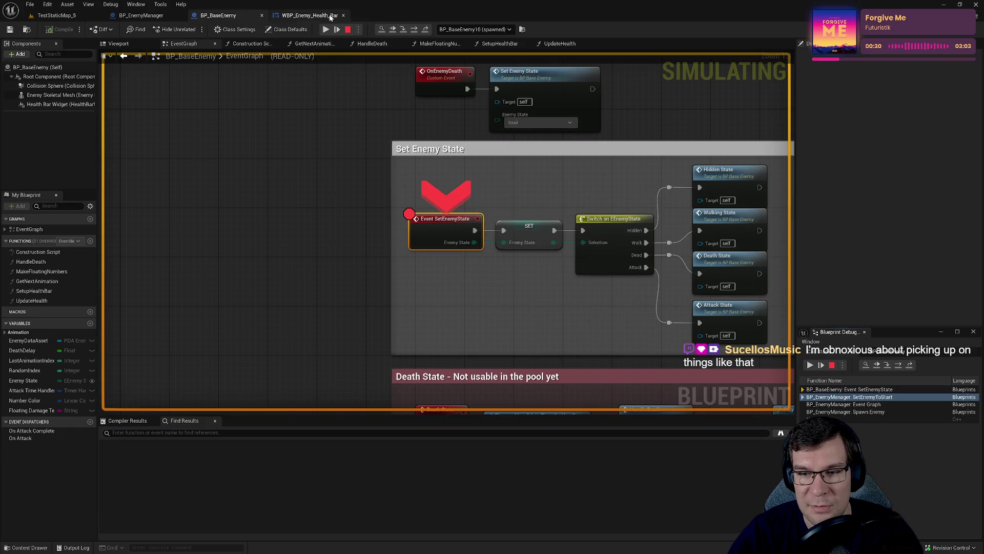
- Compare the Set Max Health, SetEnemyToStart and BP_BaseEnemy event graphs while repositioning the call stack
left_click(330, 16)
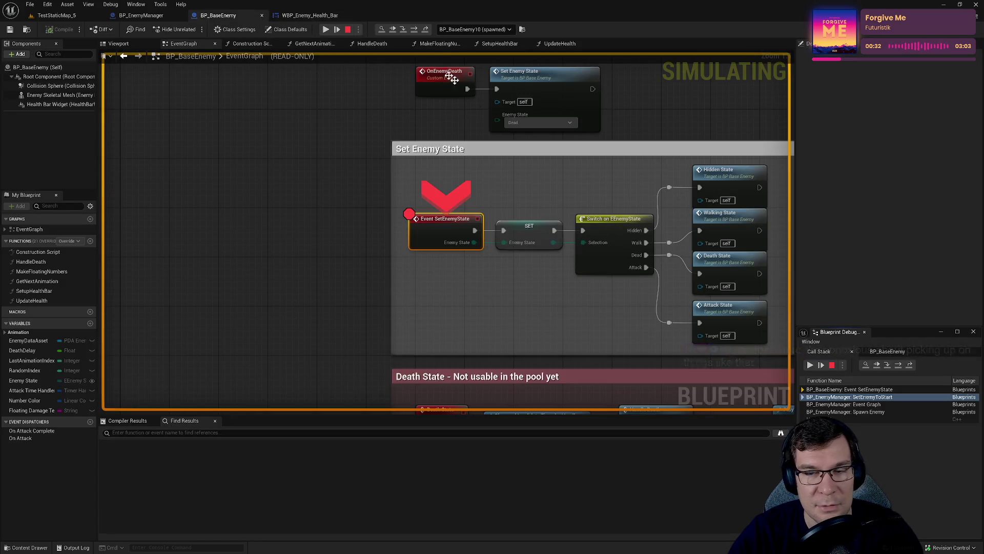
left_click(153, 15)
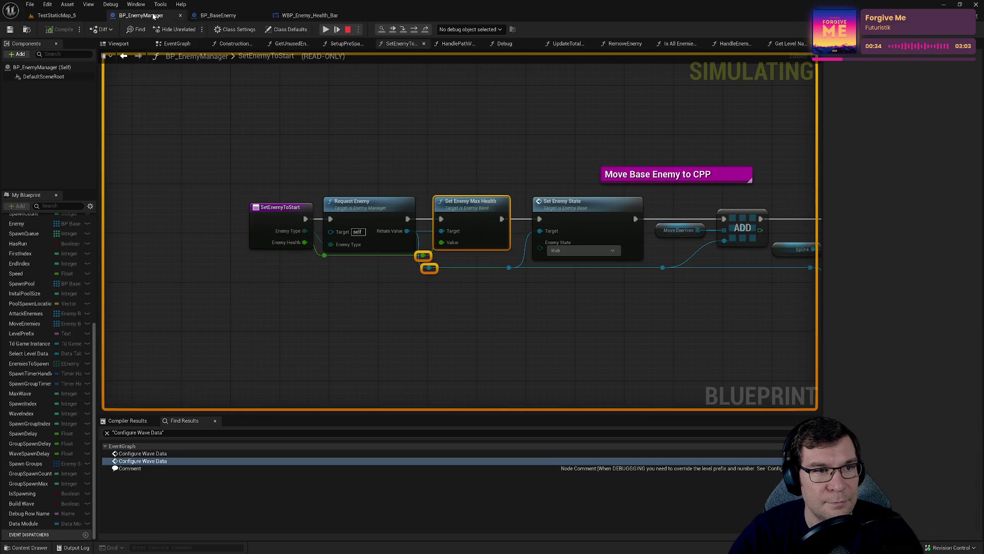
left_click(250, 13)
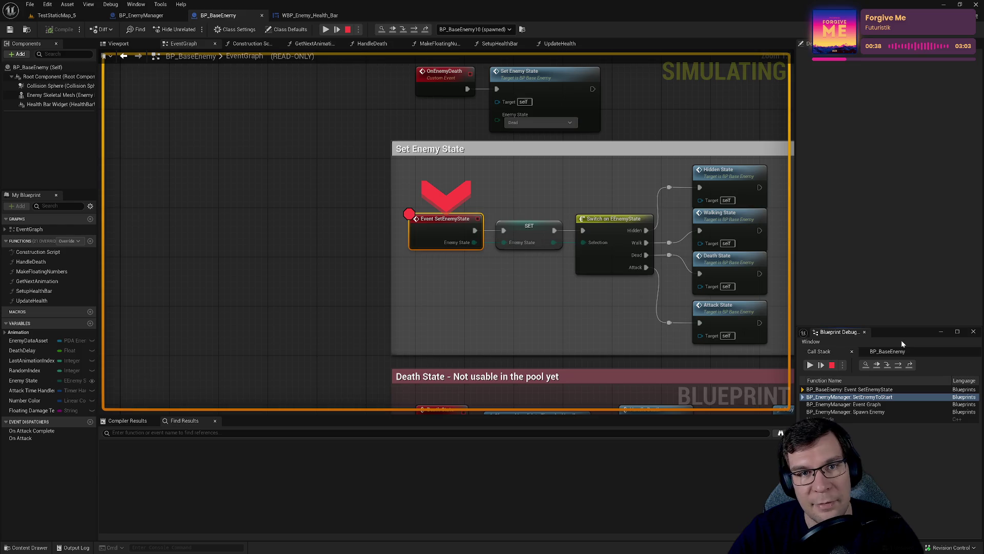
mouse_move(894, 337)
left_mouse_down()
mouse_move(805, 328)
mouse_move(974, 336)
mouse_move(982, 277)
mouse_move(983, 304)
left_mouse_up()
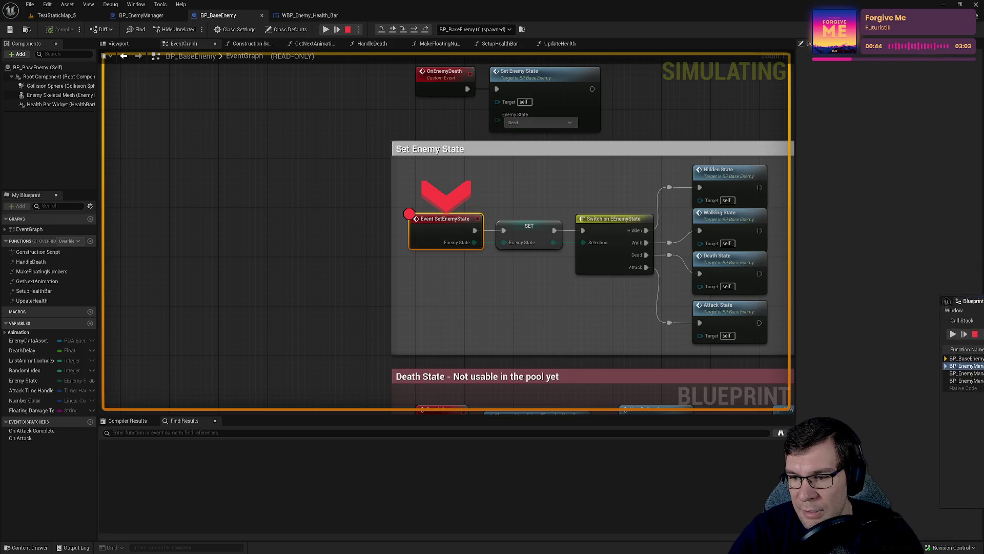
left_click(141, 16)
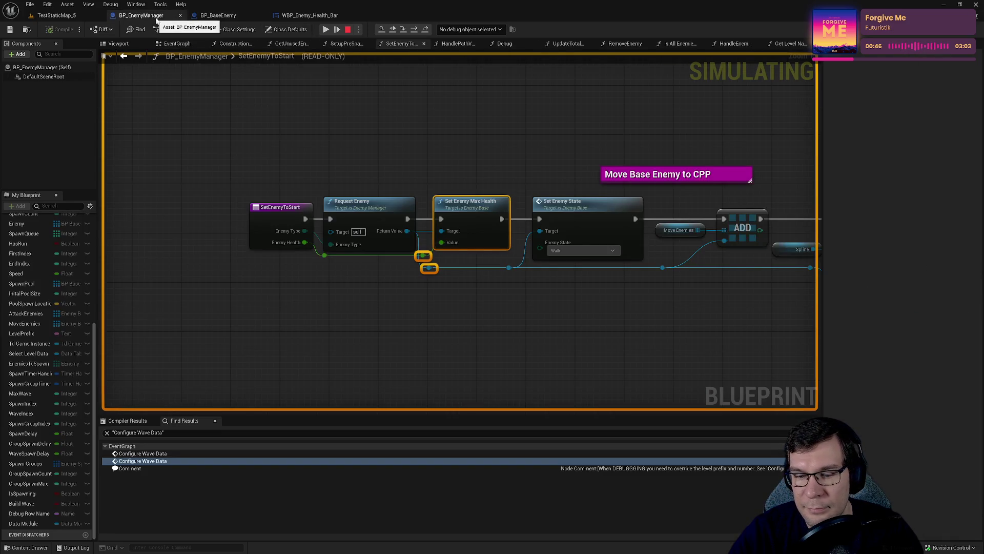
left_click(208, 16)
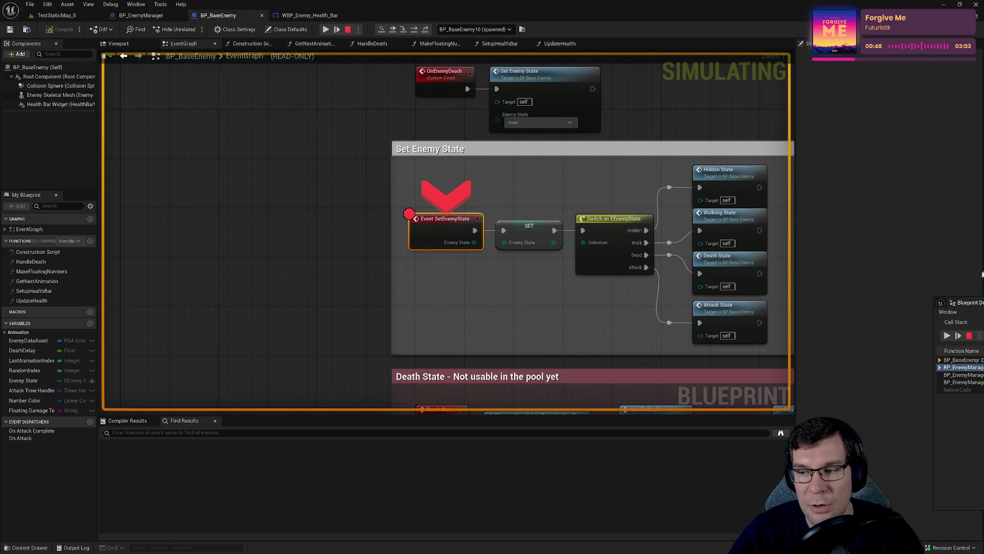
- Resume past the remaining BP_BaseEnemy and health bar breakpoints until Wave 1 runs
left_click_drag(982, 307, 762, 273)
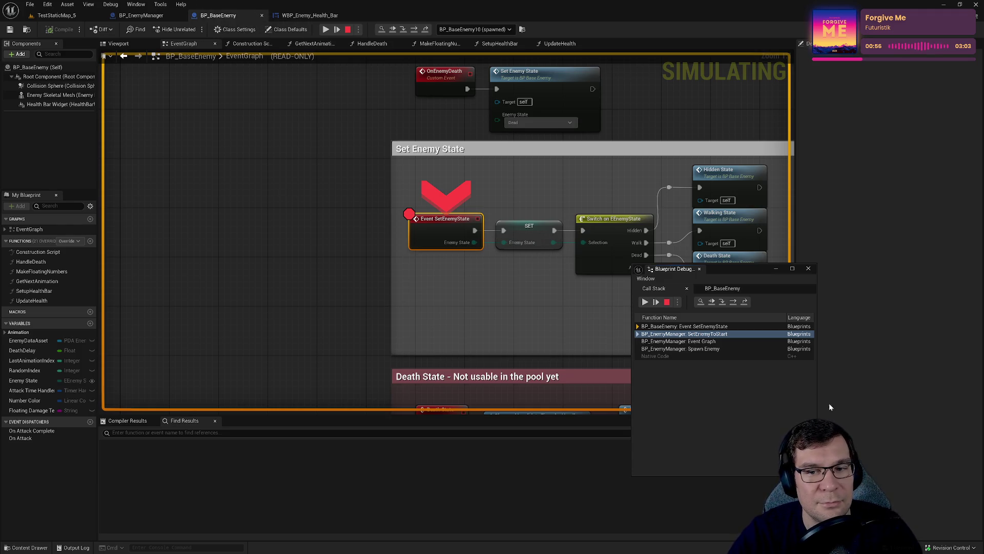
left_click(656, 301)
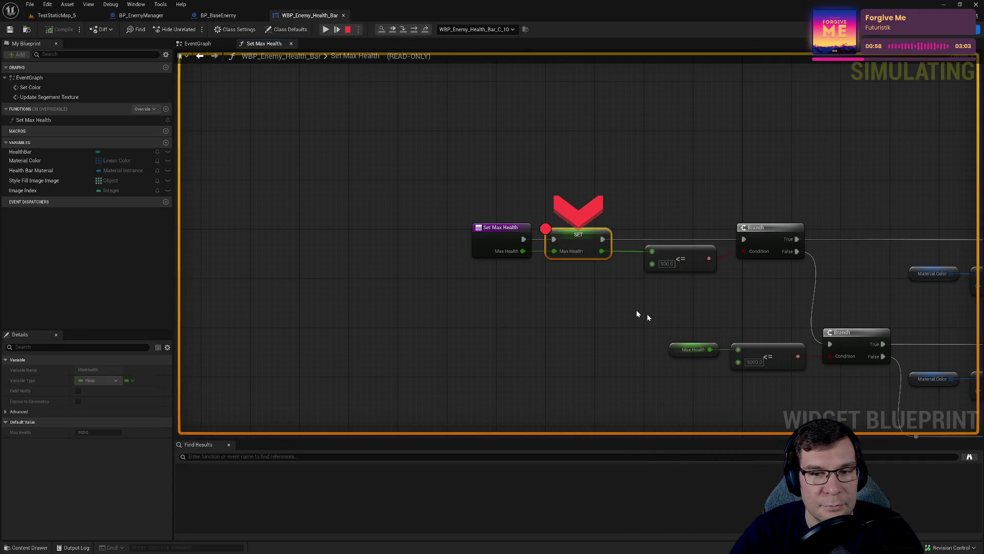
left_click(325, 30)
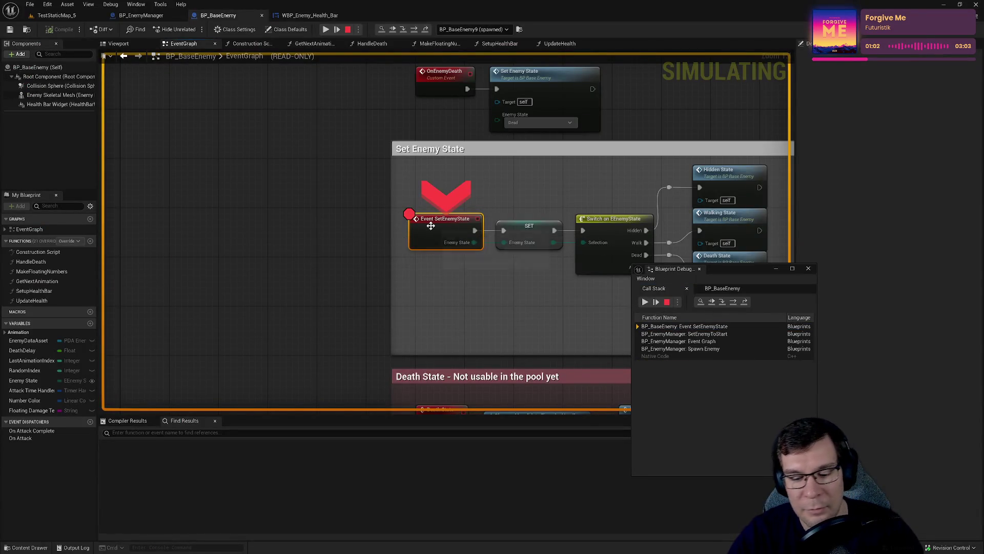
left_click(325, 29)
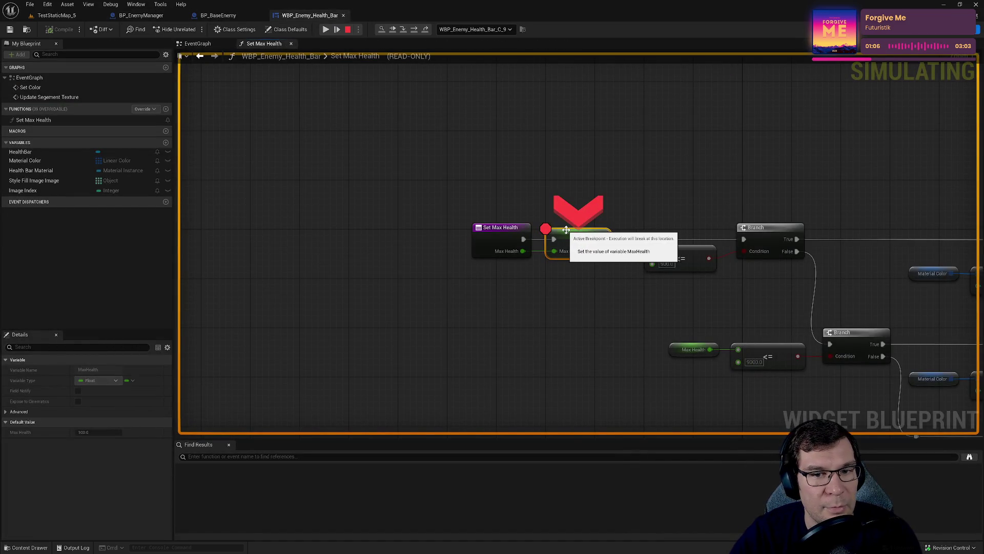
left_click(325, 30)
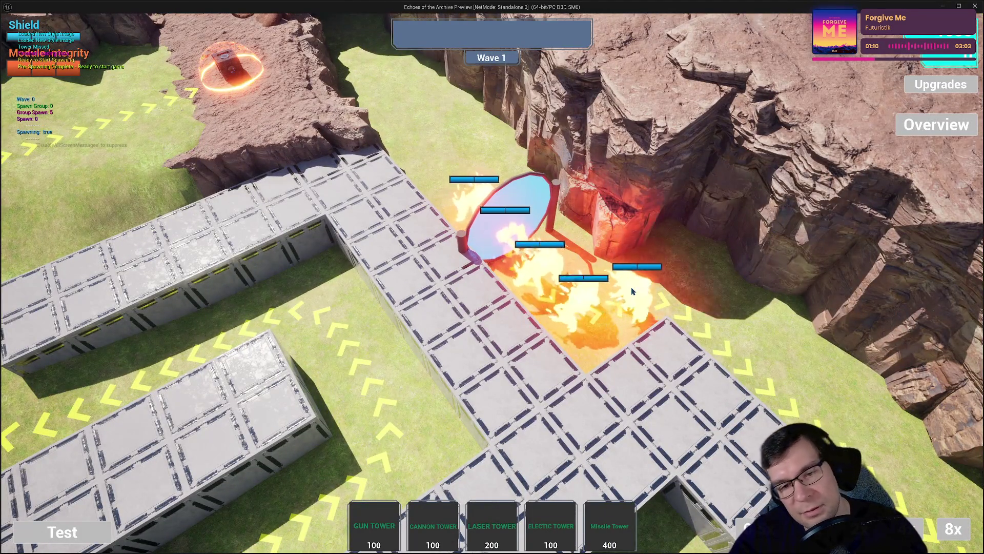
- Bring the game camera over the path corner and place the first gun tower
scroll(632, 291, "up", 2)
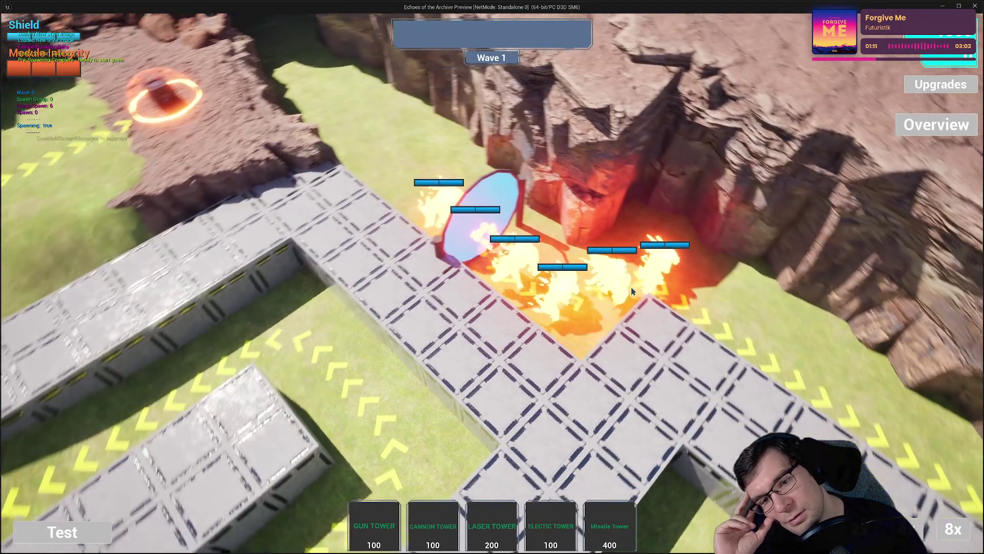
key("q")
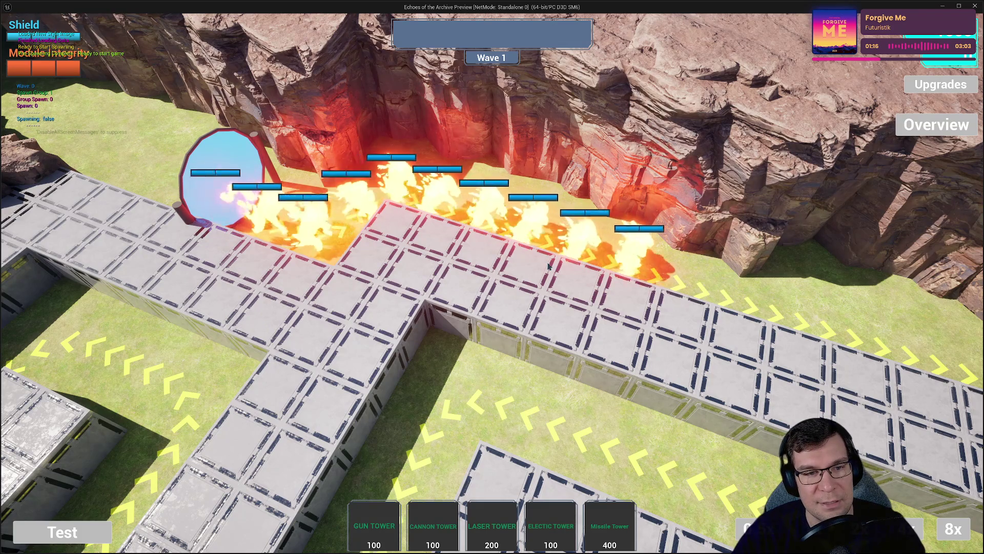
key("q")
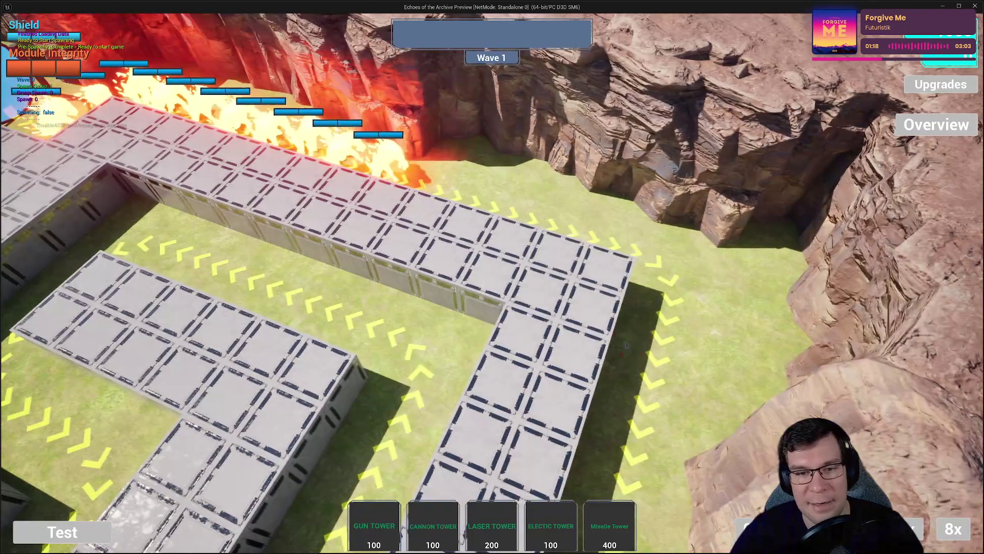
key("1")
left_click(605, 277)
key("s")
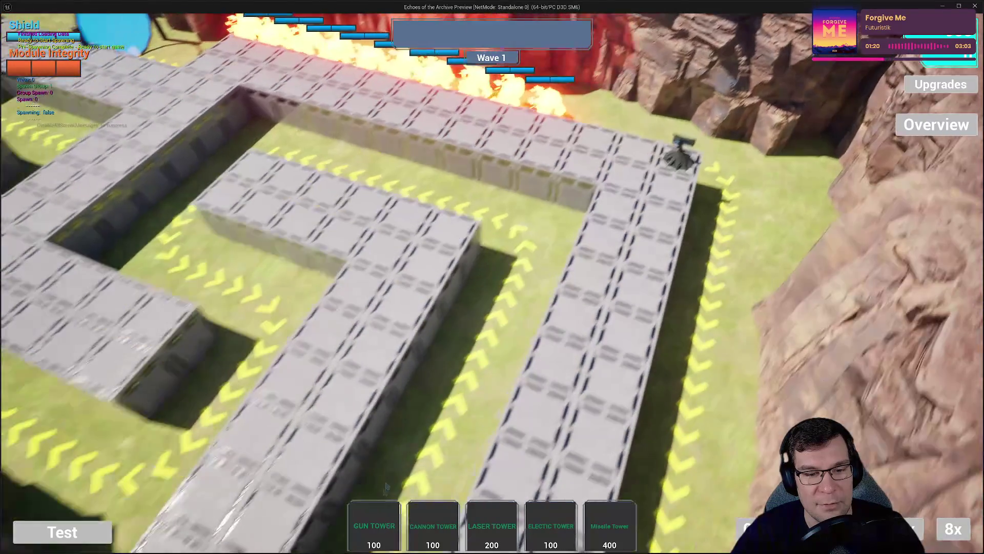
key("Tab")
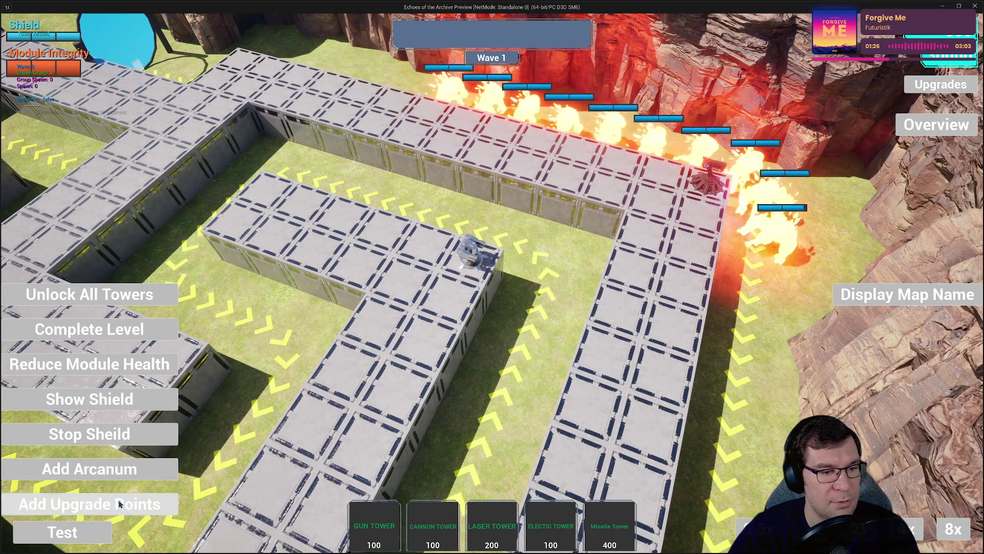
key("Tab")
- Upgrade the first gun tower's Crit Damage, Damage and Crit Chance
left_click(469, 251)
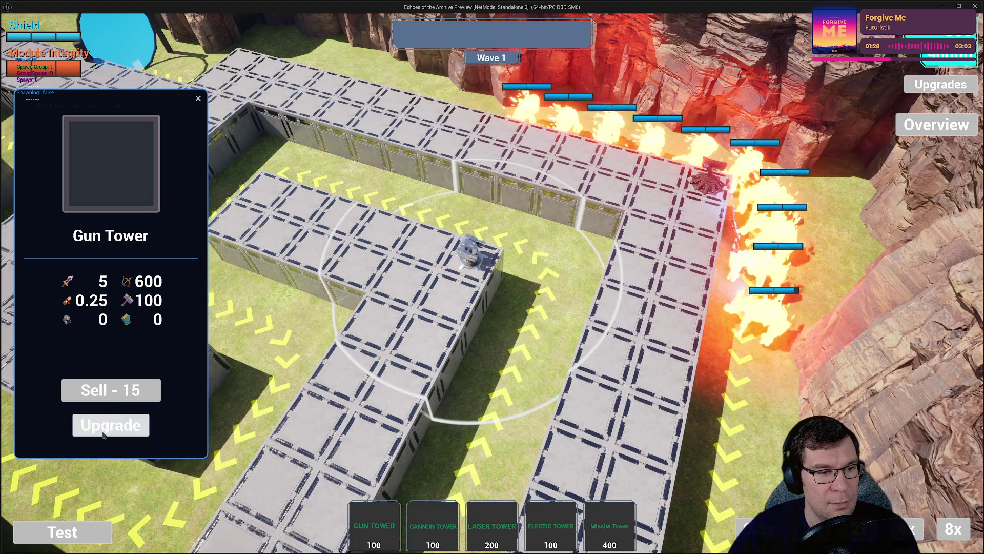
left_click(171, 367)
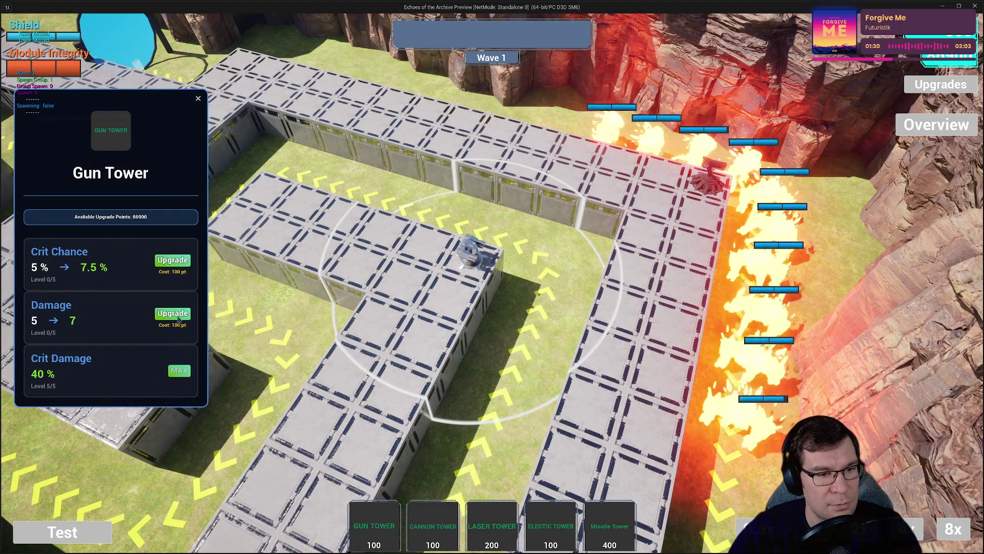
left_click(173, 313)
left_click(172, 313)
left_click(173, 314)
left_click(173, 260)
left_click(173, 260)
left_click(173, 259)
left_click(172, 260)
- Place a second gun tower and max its Crit Damage, Damage and Crit Chance
left_click(374, 528)
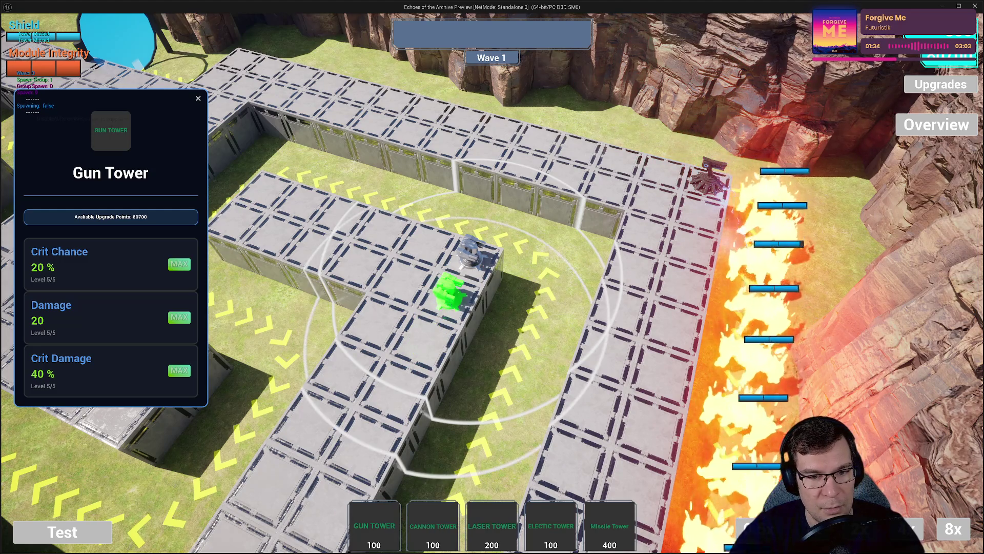
left_click(450, 288)
left_click(173, 366)
left_click(173, 367)
left_click(173, 366)
left_click(172, 366)
left_click(173, 367)
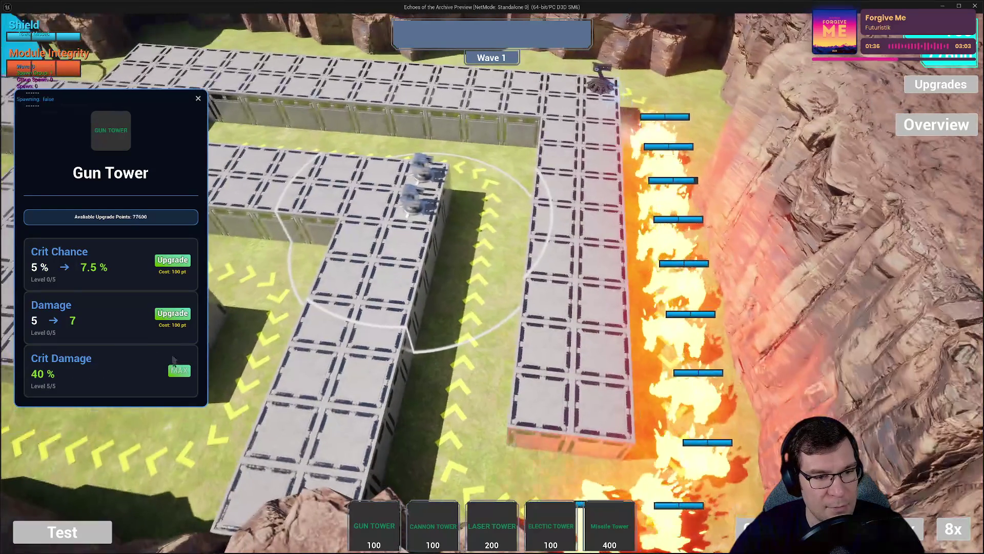
left_click(172, 313)
left_click(172, 313)
left_click(173, 313)
left_click(172, 313)
left_click(173, 313)
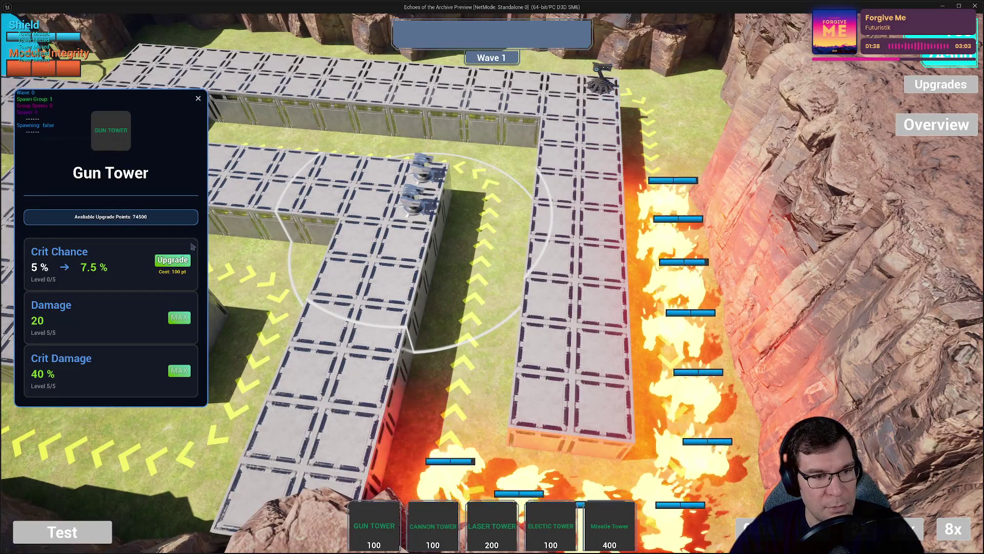
left_click(183, 261)
left_click(183, 261)
left_click(183, 260)
left_click(183, 261)
left_click(183, 260)
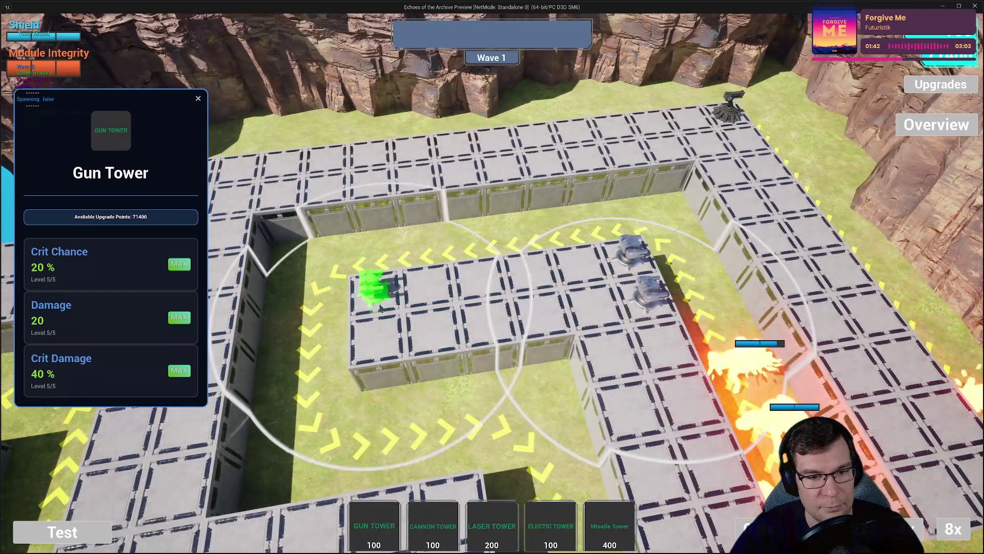
- Place a third gun tower inside the maze and max its Crit Chance, Damage and Crit Damage
left_click(371, 291)
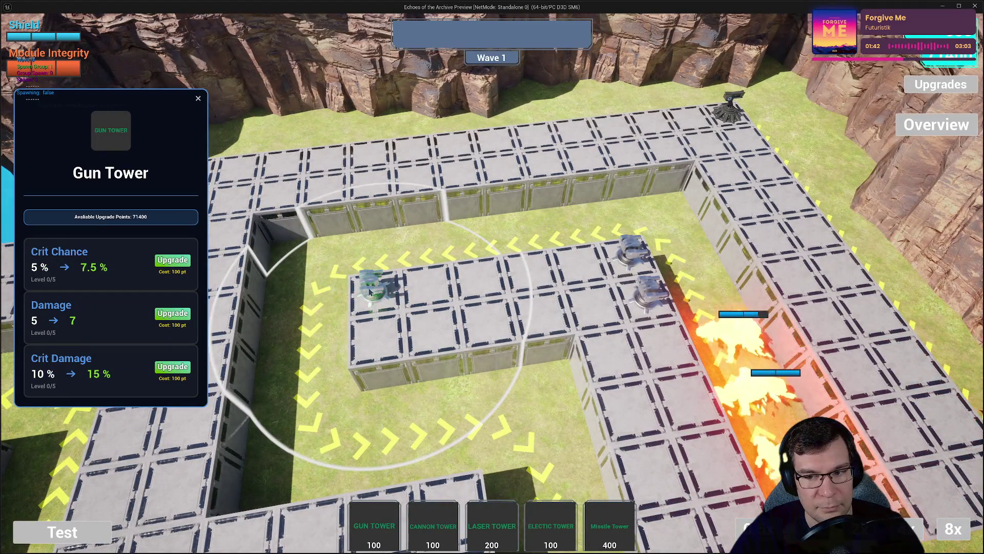
left_click(174, 262)
left_click(173, 263)
left_click(173, 262)
left_click(173, 262)
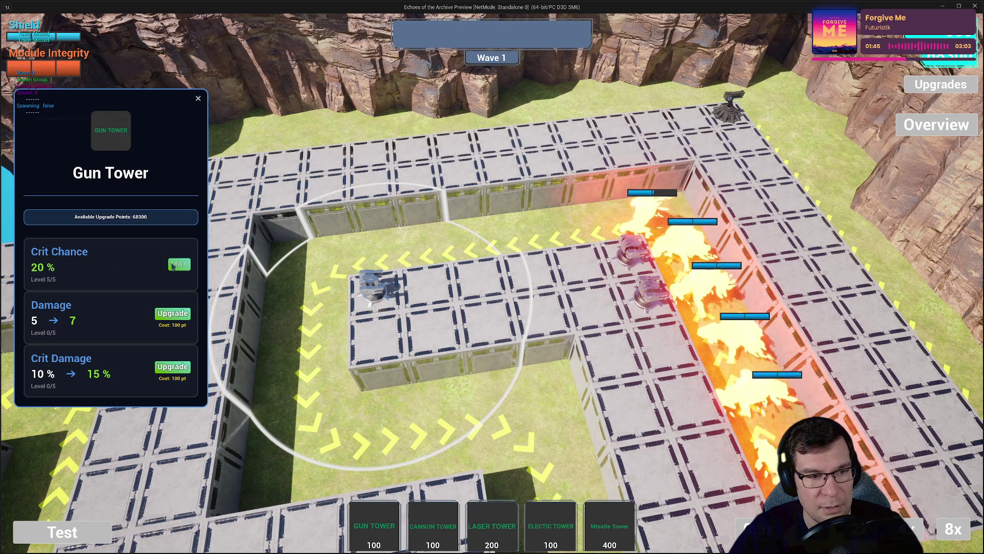
left_click(180, 318)
left_click(180, 318)
left_click(179, 318)
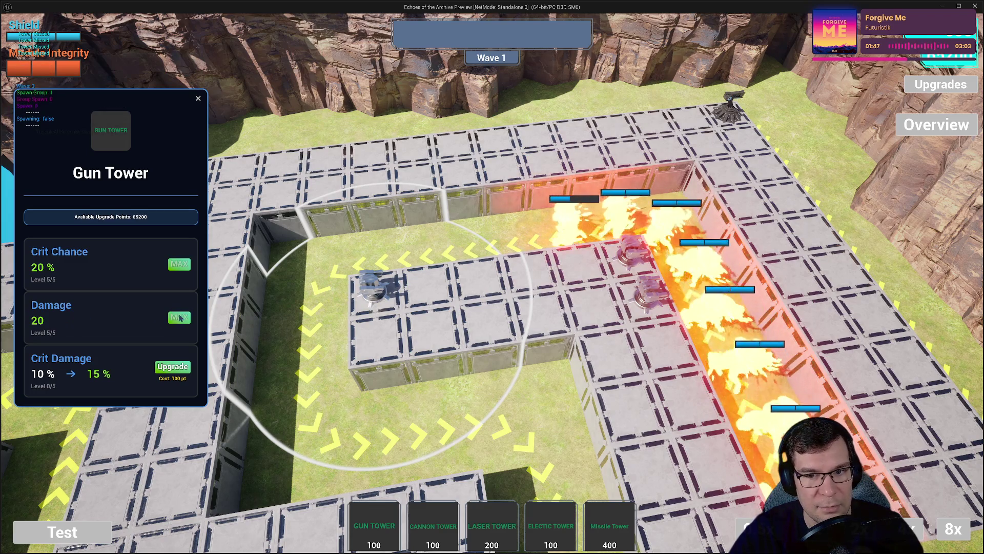
left_click(172, 368)
left_click(172, 368)
left_click(172, 368)
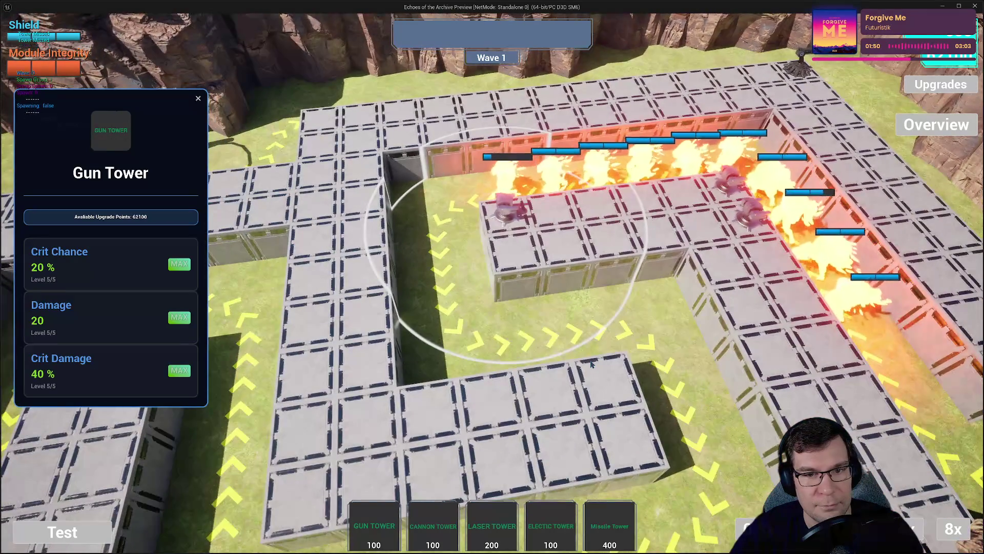
- Place a fourth gun tower and max its upgrades, reaching 40% Crit Damage with 52800 points left
key("s")
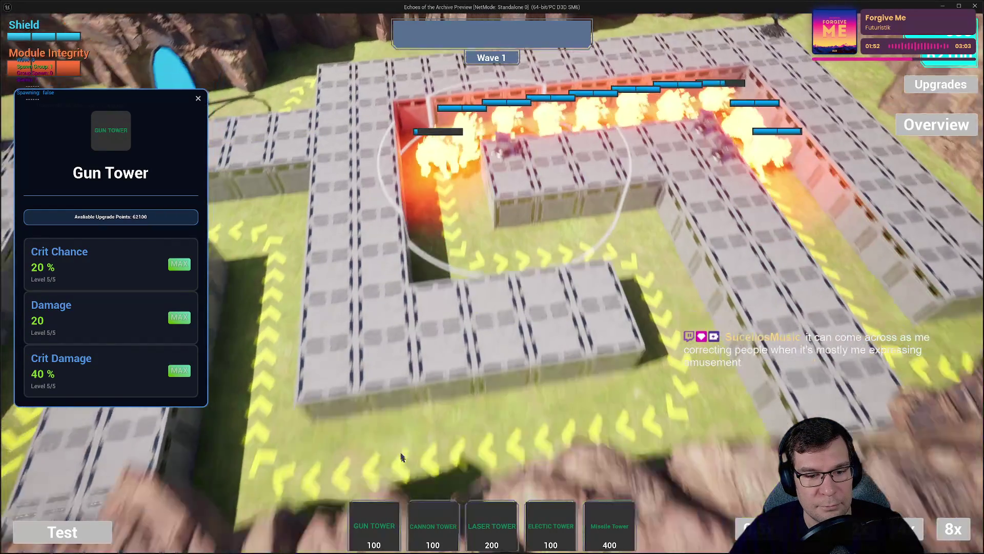
left_click(378, 522)
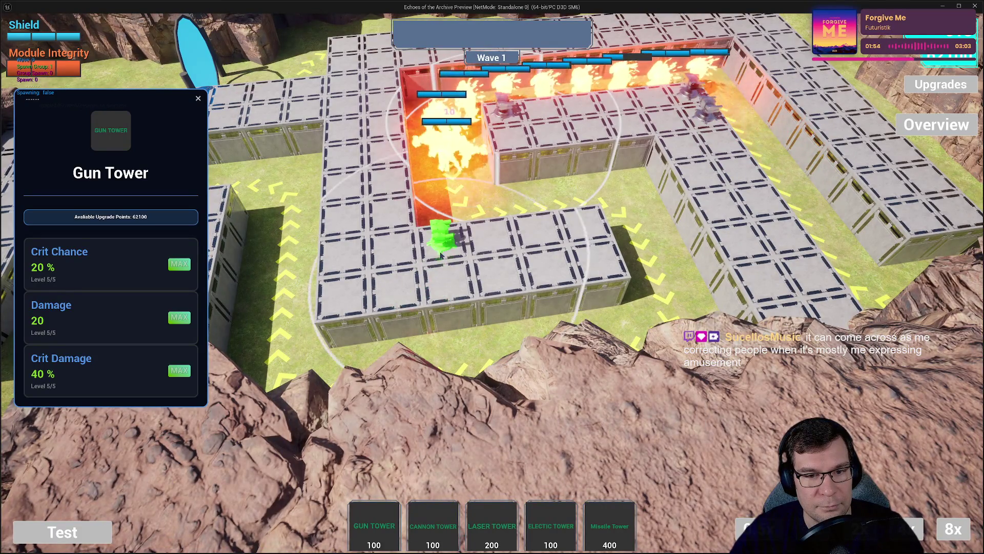
left_click(442, 241)
left_click(179, 264)
left_click(180, 263)
left_click(180, 263)
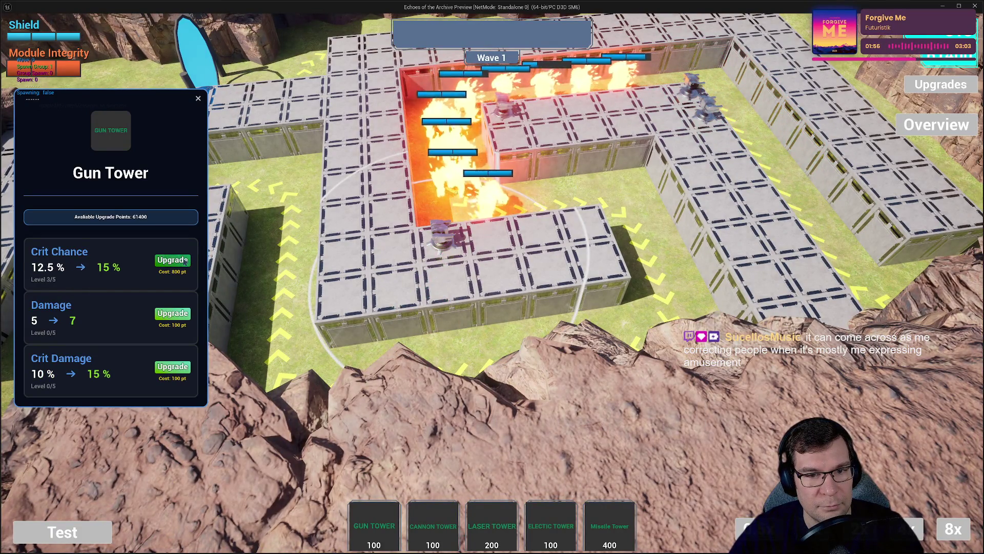
left_click(179, 263)
left_click(179, 264)
key("w")
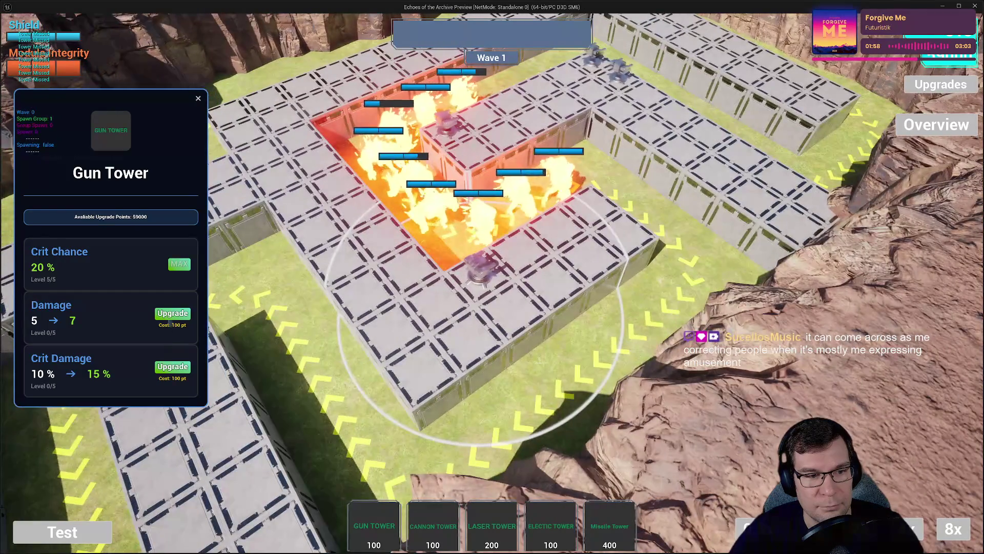
left_click(176, 314)
left_click(177, 314)
left_click(177, 314)
left_click(177, 314)
left_click(177, 314)
left_click(183, 366)
left_click(182, 366)
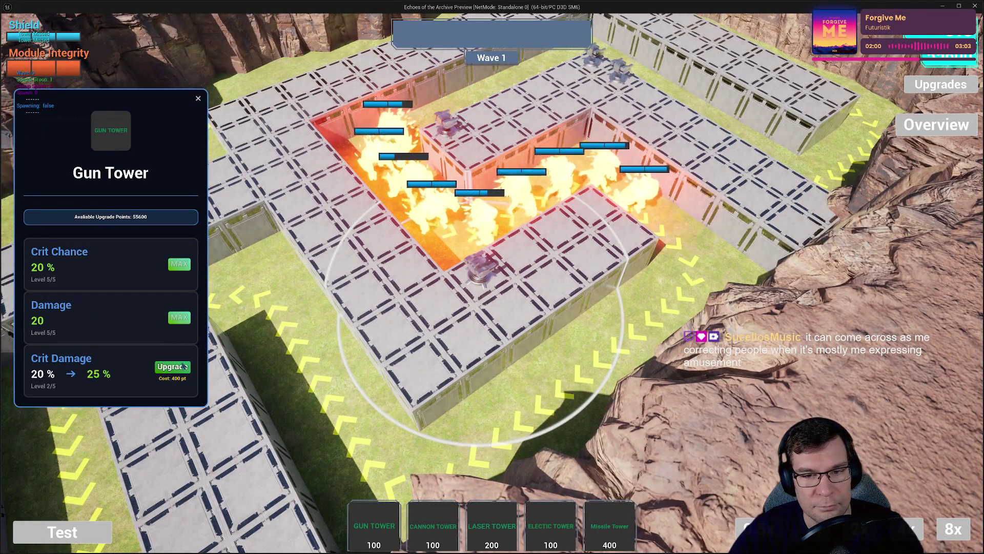
left_click(183, 366)
left_click(183, 366)
left_click(183, 366)
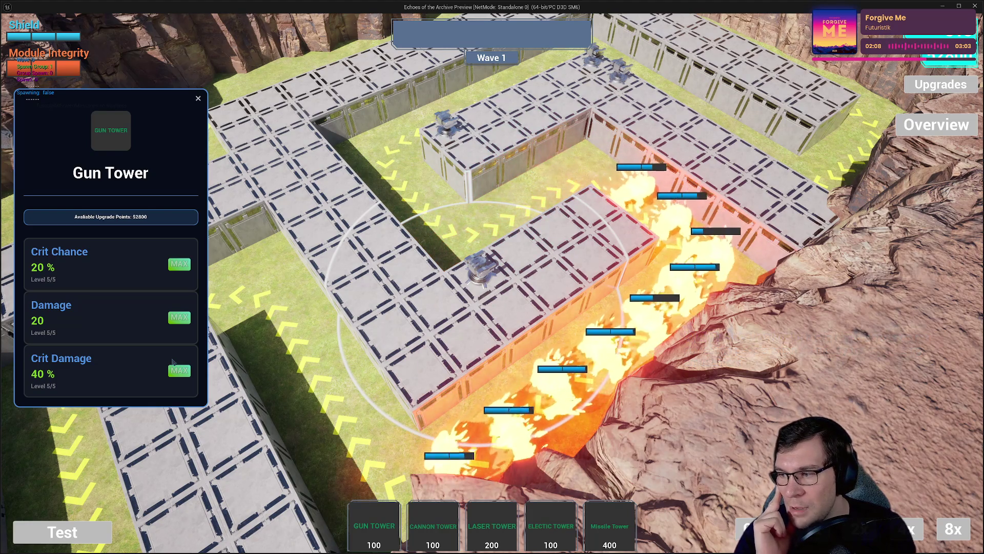
key("a")
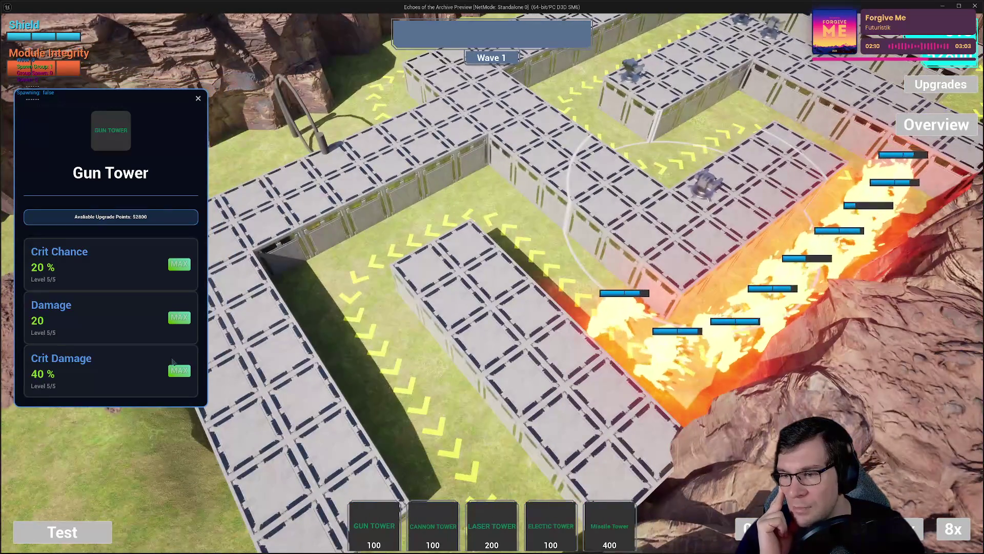
key("a")
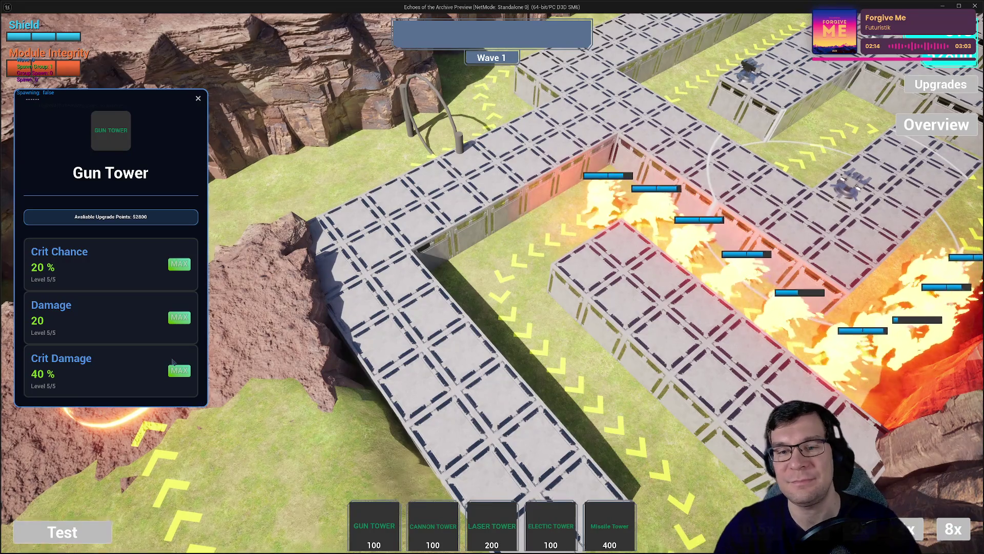
key("w")
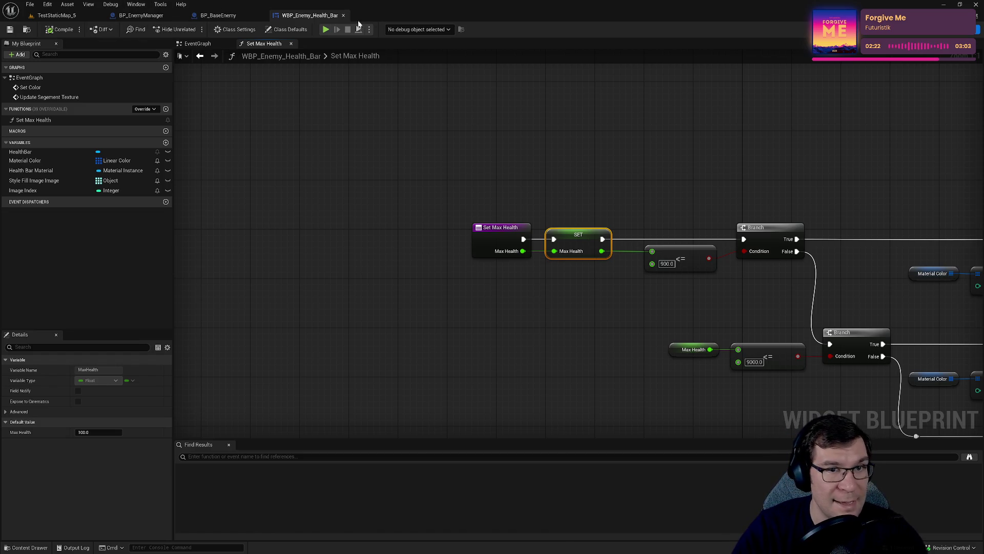
- Close the WBP_Enemy_Health_Bar tab and inspect SetEnemyToStart's inputs and Request Enemy node
left_click(343, 16)
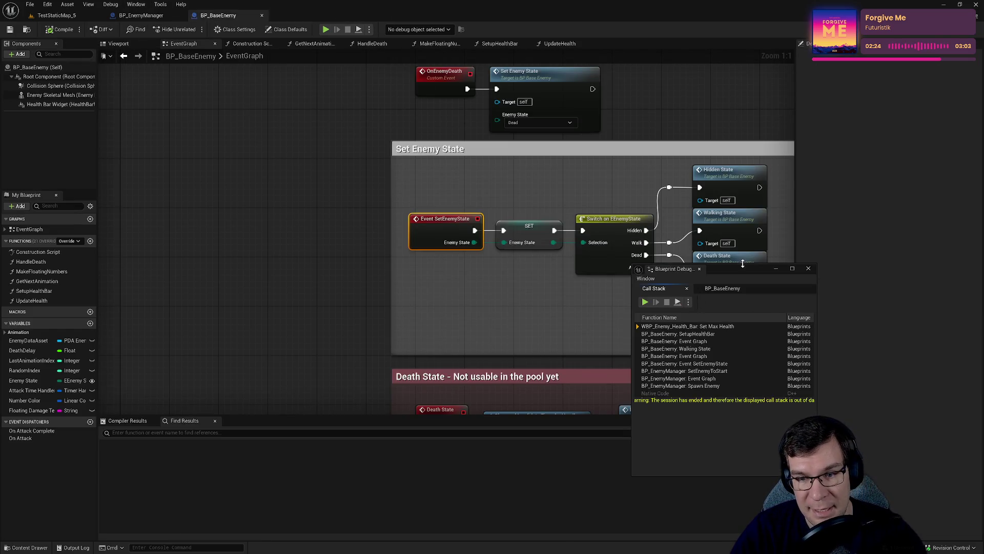
left_click_drag(764, 272, 932, 285)
mouse_move(715, 250)
left_mouse_down()
mouse_move(414, 172)
mouse_move(453, 153)
left_mouse_up()
left_click(140, 15)
left_click(426, 205)
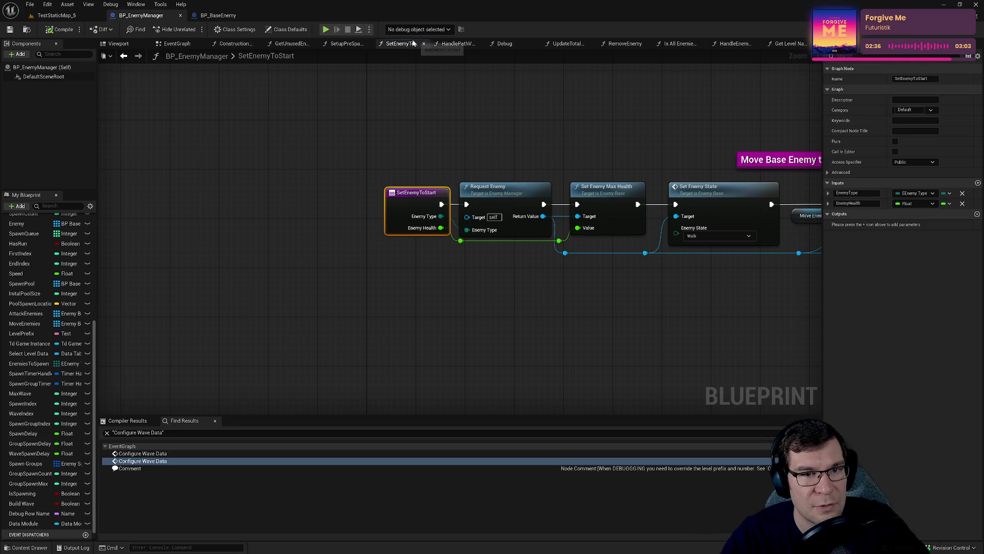
left_click_drag(366, 136, 497, 367)
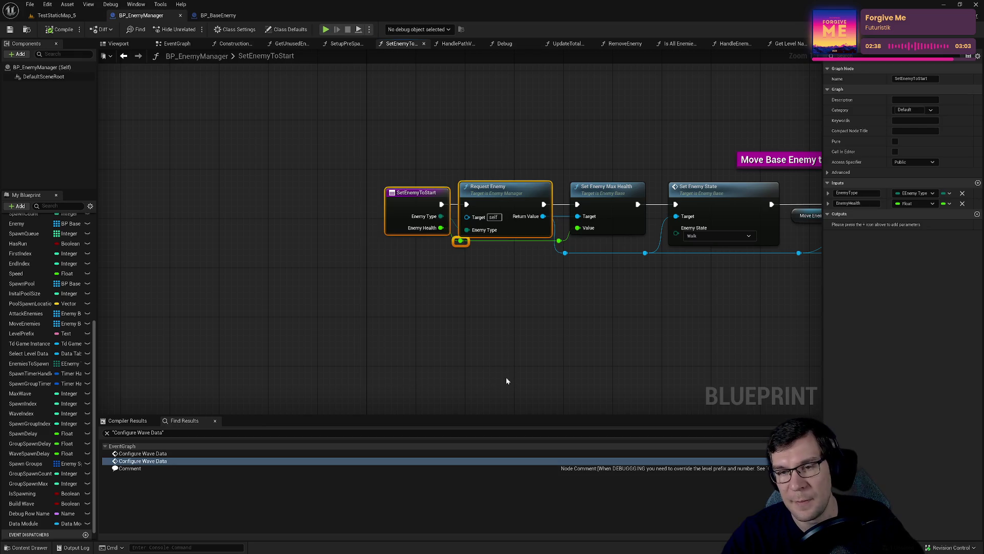
left_click(54, 15)
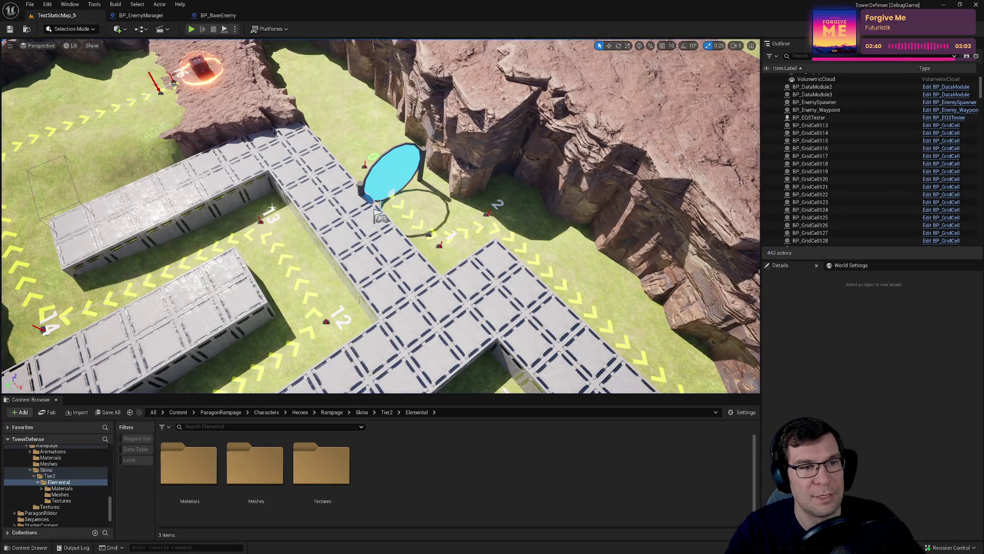
- Survey the canyon level, then select SetEnemyToStart's Request Enemy, Set Enemy Max Health and Set Enemy State nodes
left_click_drag(380, 215, 400, 201)
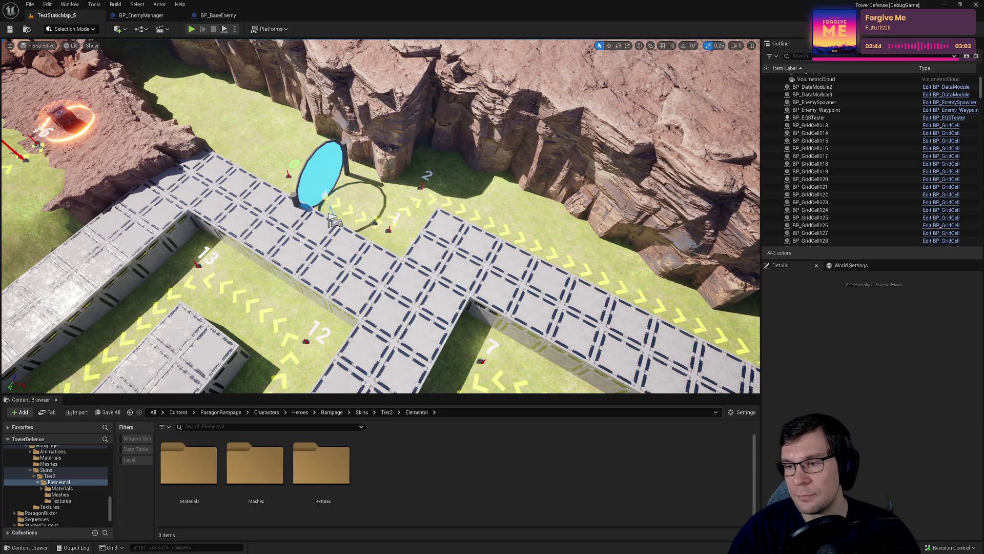
left_click_drag(354, 307, 287, 194)
left_click(140, 15)
left_click_drag(388, 146, 549, 326)
mouse_move(459, 136)
left_mouse_down()
mouse_move(543, 335)
mouse_move(508, 137)
left_mouse_up()
mouse_move(512, 131)
left_mouse_down()
mouse_move(371, 96)
mouse_move(317, 98)
left_mouse_up()
left_click_drag(401, 89, 417, 322)
mouse_move(468, 88)
left_mouse_down()
mouse_move(526, 315)
mouse_move(461, 330)
mouse_move(433, 222)
mouse_move(300, 178)
left_mouse_up()
- Inspect the Spline, Get Location, Set Actor Location nodes and the SetEnemyToStart entry inputs
left_click_drag(367, 72, 476, 275)
left_click_drag(485, 222, 489, 328)
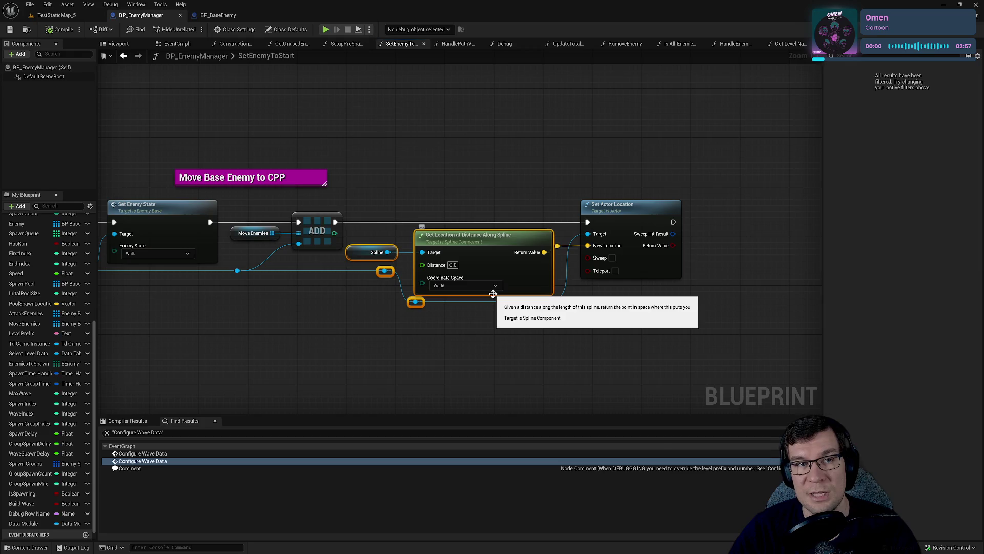
mouse_move(640, 313)
left_mouse_down()
mouse_move(612, 156)
mouse_move(692, 139)
mouse_move(552, 142)
mouse_move(659, 319)
left_mouse_up()
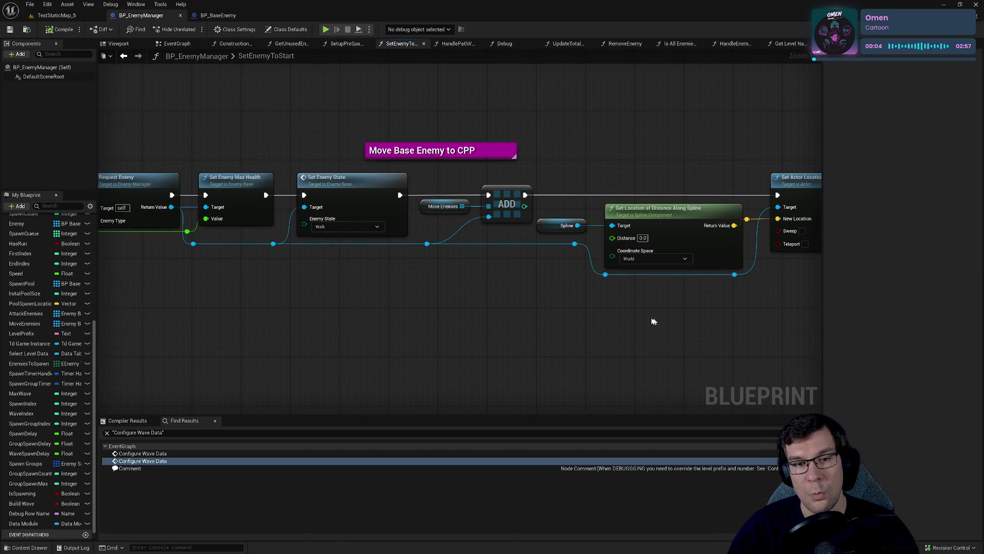
left_click_drag(251, 302, 364, 277)
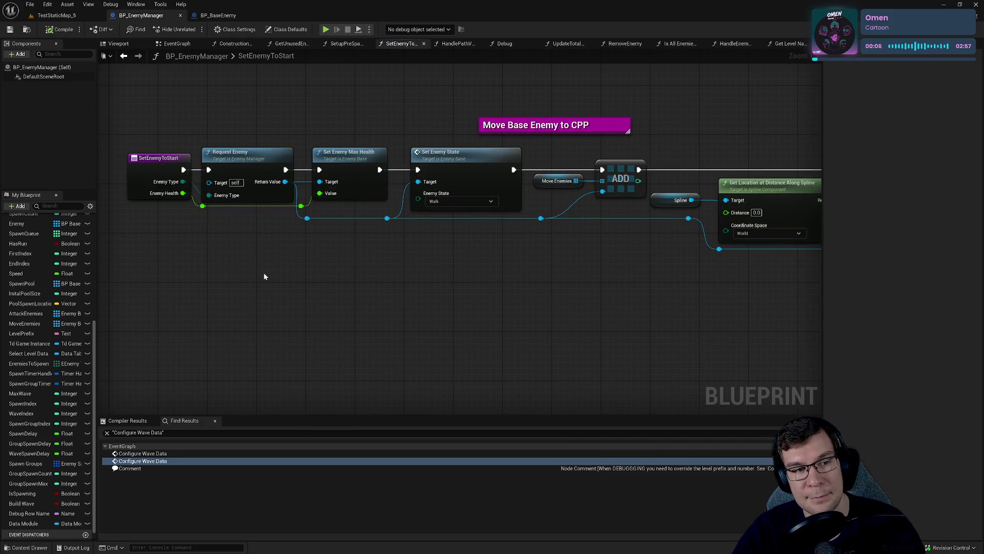
left_click_drag(154, 132, 146, 319)
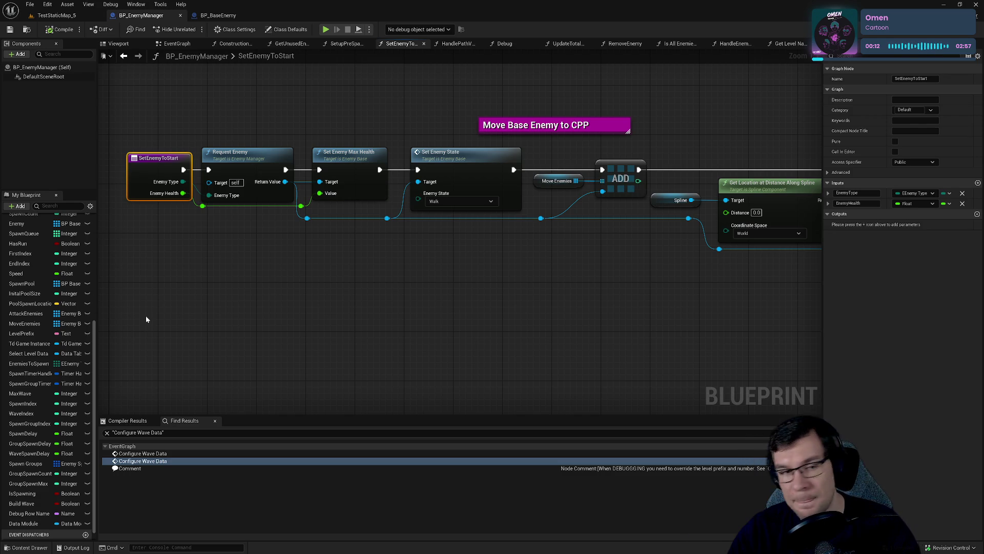
left_click_drag(146, 319, 253, 315)
- Nudge SetEnemyToStart, Request Enemy and Set Enemy Max Health left and save BP_EnemyManager
left_click_drag(286, 215, 286, 226)
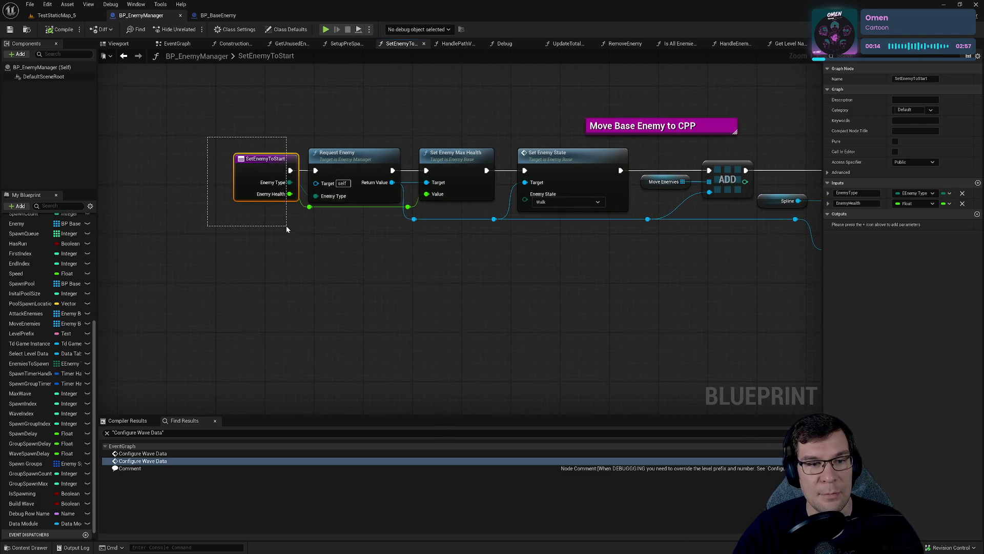
mouse_move(188, 123)
left_mouse_down()
mouse_move(451, 240)
mouse_move(502, 278)
left_mouse_up()
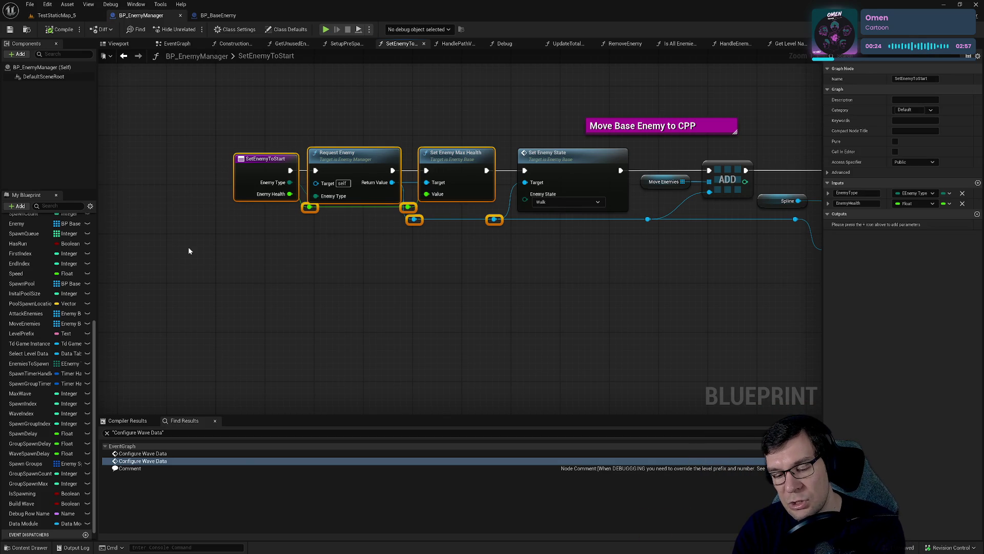
key("Left")
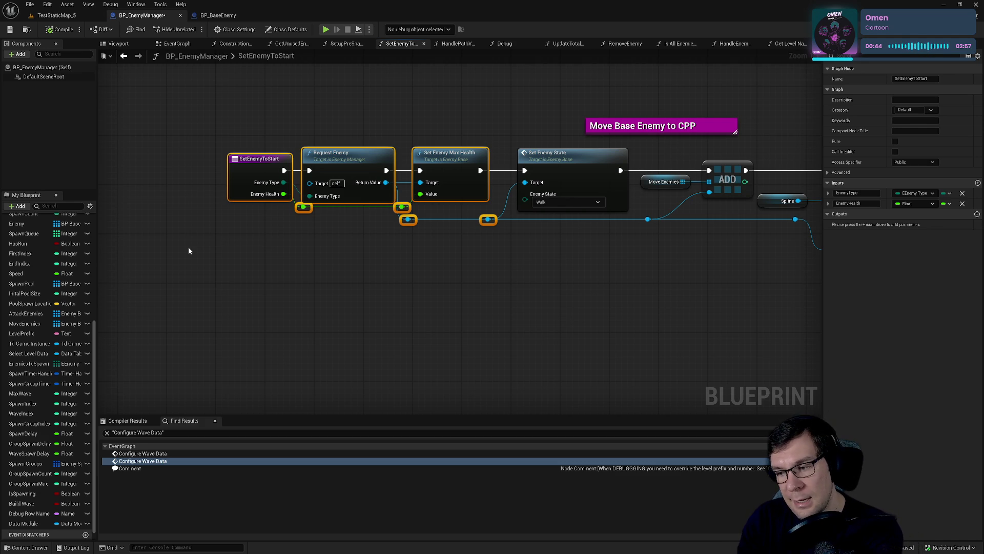
key("ctrl+s")
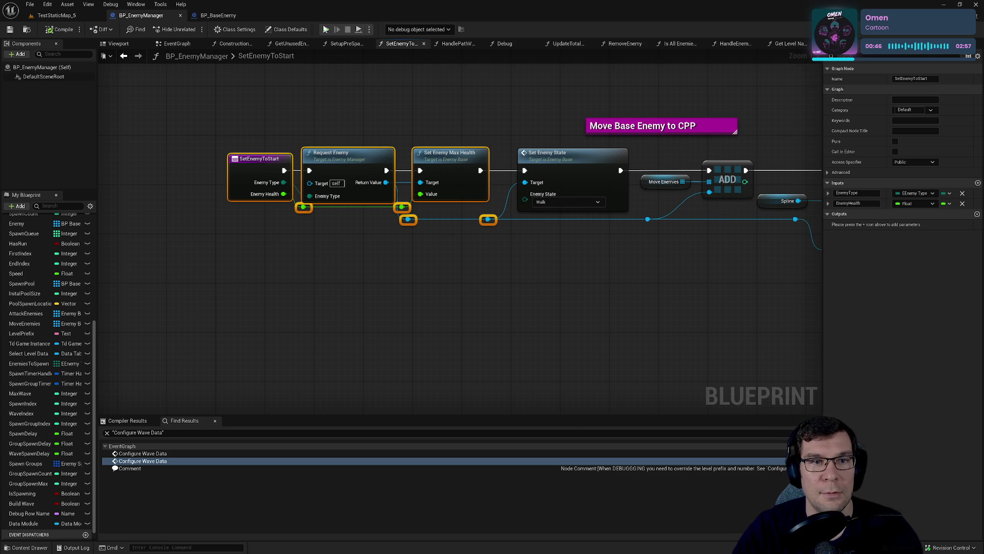
- Search all blueprints for SetEnemyToStart with Find in Blueprints
double_click(270, 57)
key("ctrl+shift+f")
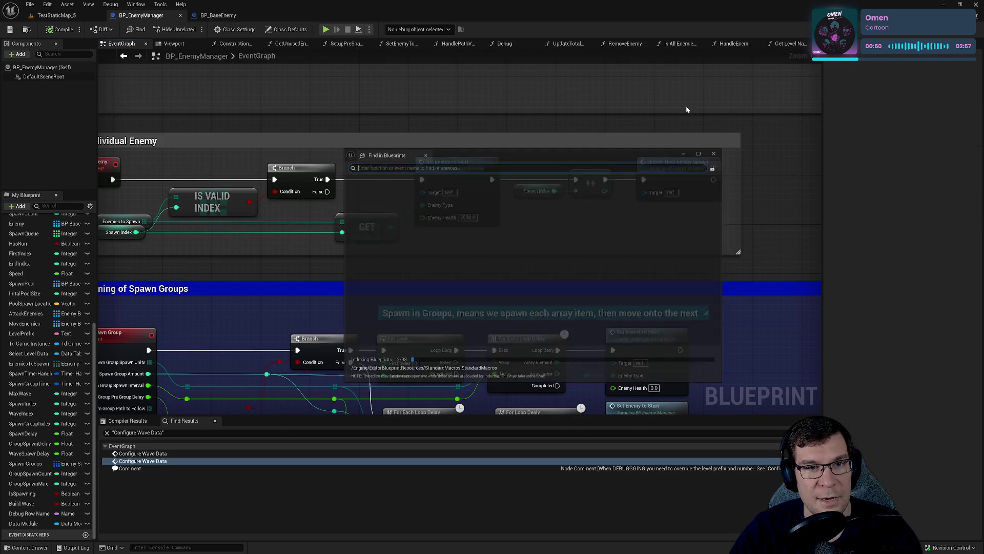
type("SEtENemyToStart")
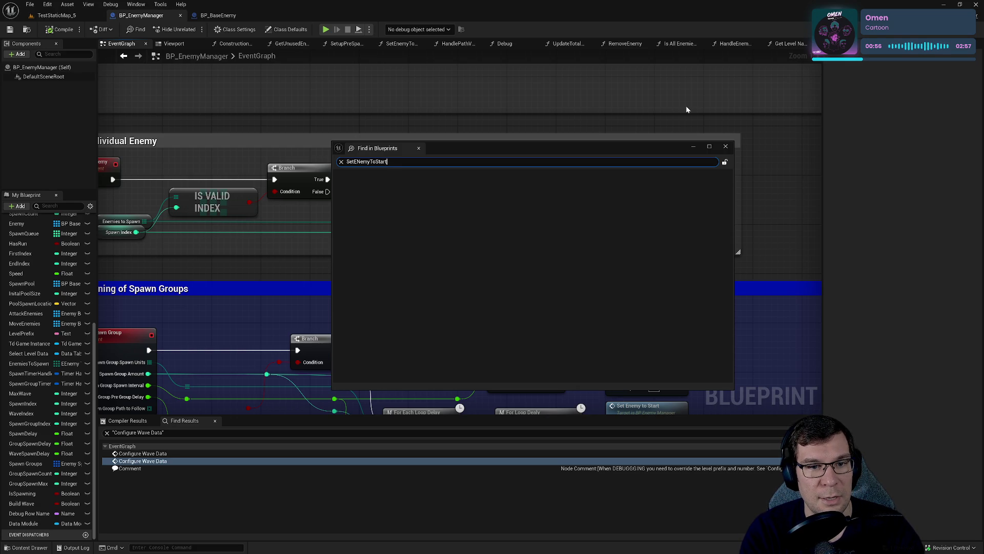
key("Return")
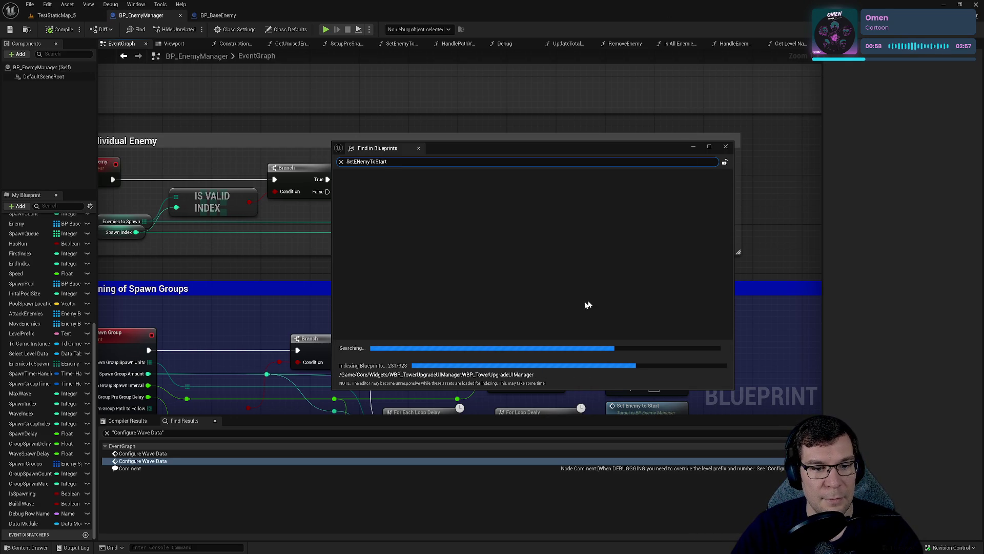
- Step through each SetEnemyToStart call found in the EventGraph, then close the search results
left_click(380, 193)
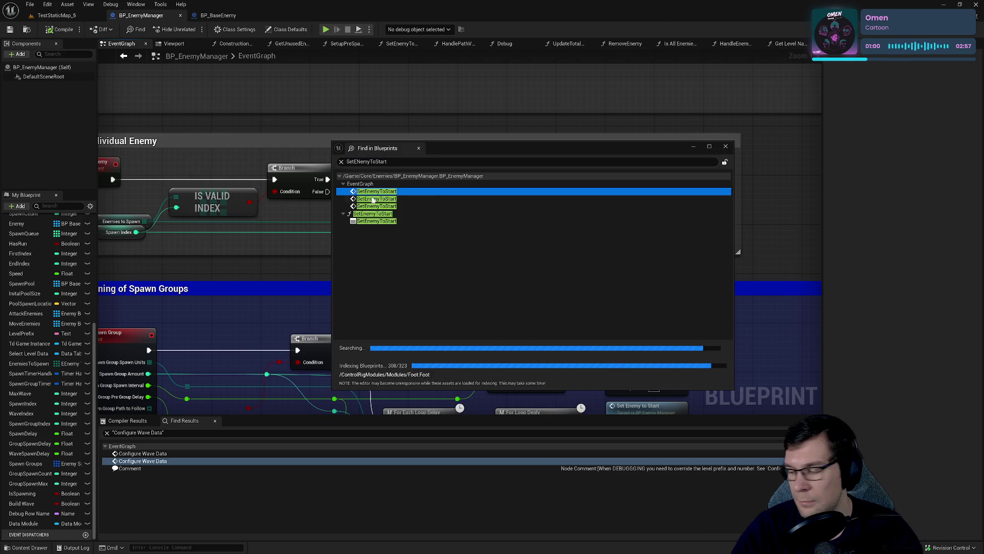
left_click(371, 201)
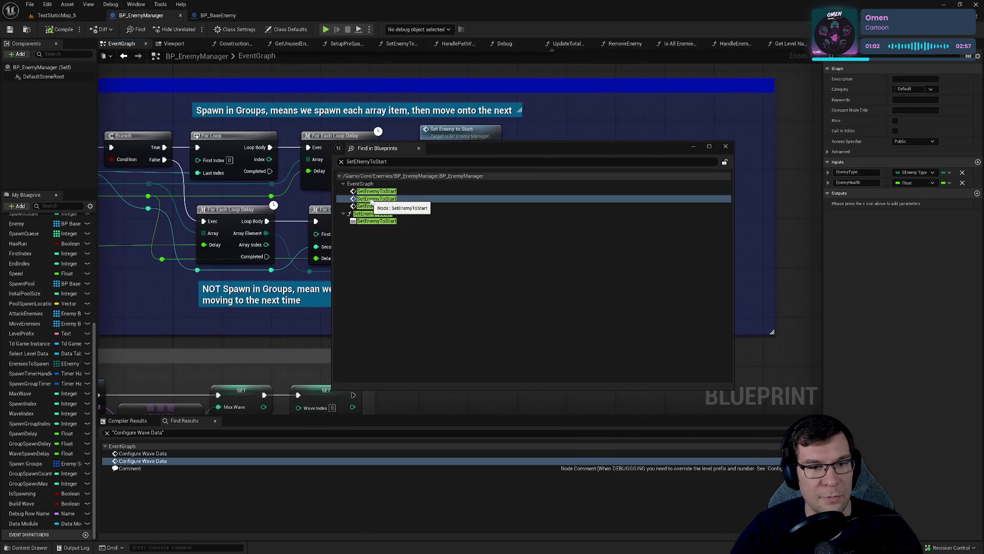
mouse_move(479, 149)
left_mouse_down()
mouse_move(450, 328)
mouse_move(483, 326)
left_mouse_up()
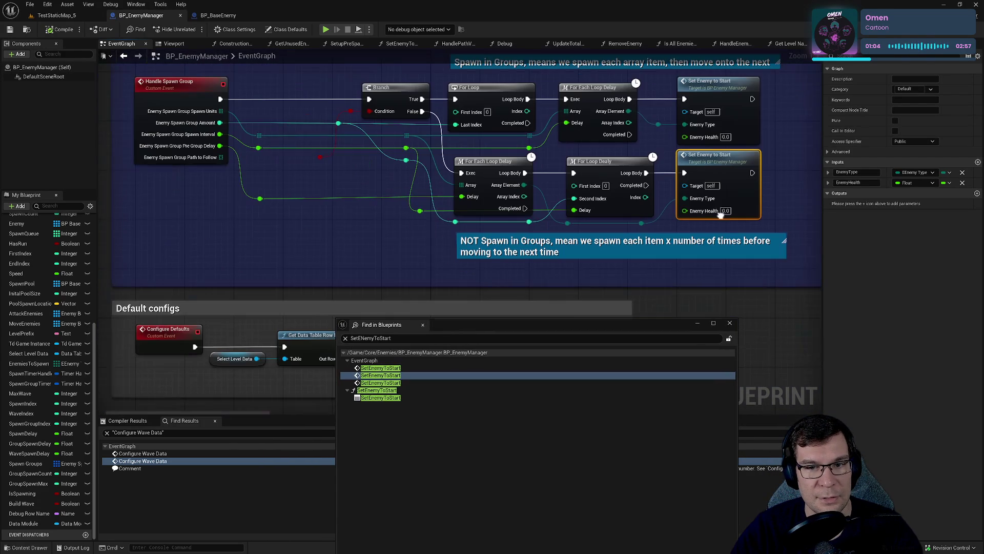
left_click(394, 368)
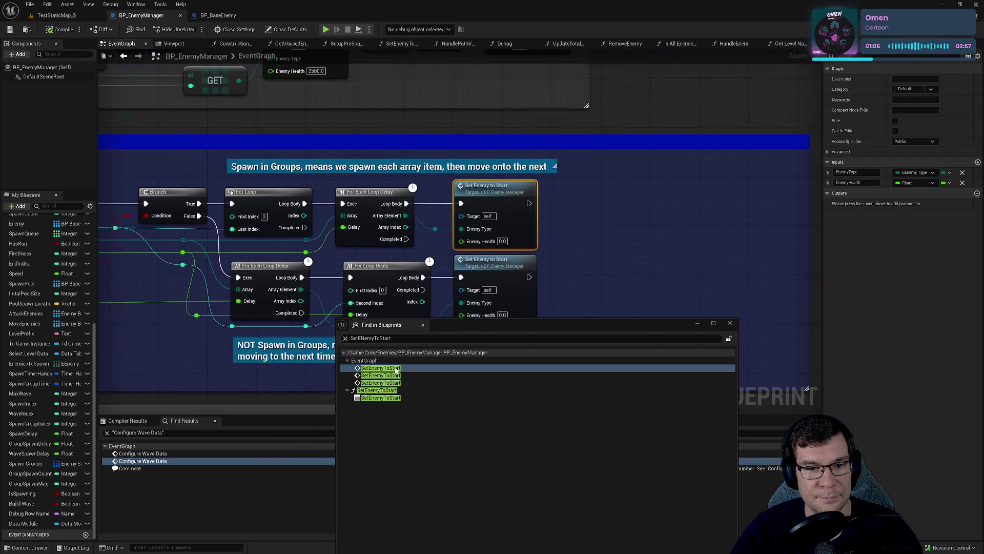
left_click(398, 376)
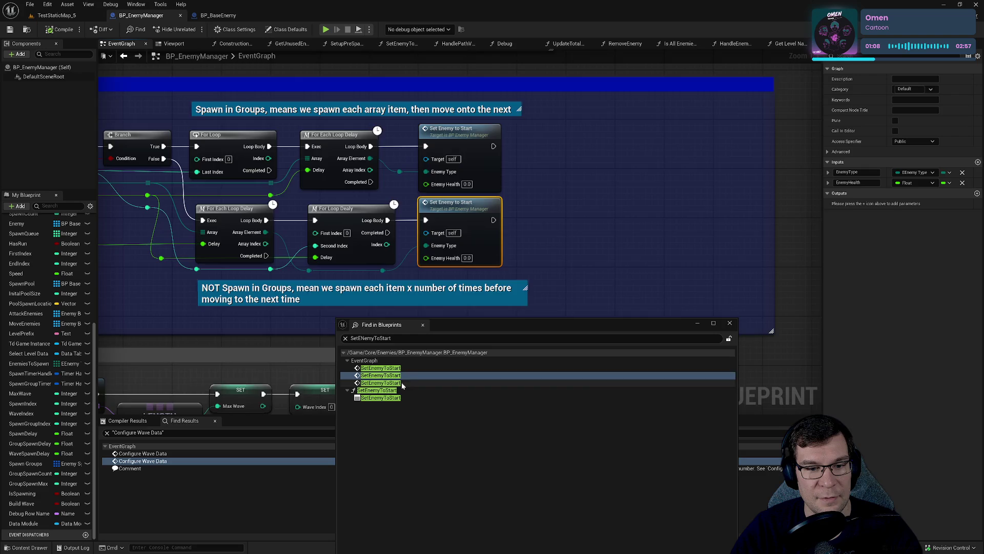
left_click(401, 384)
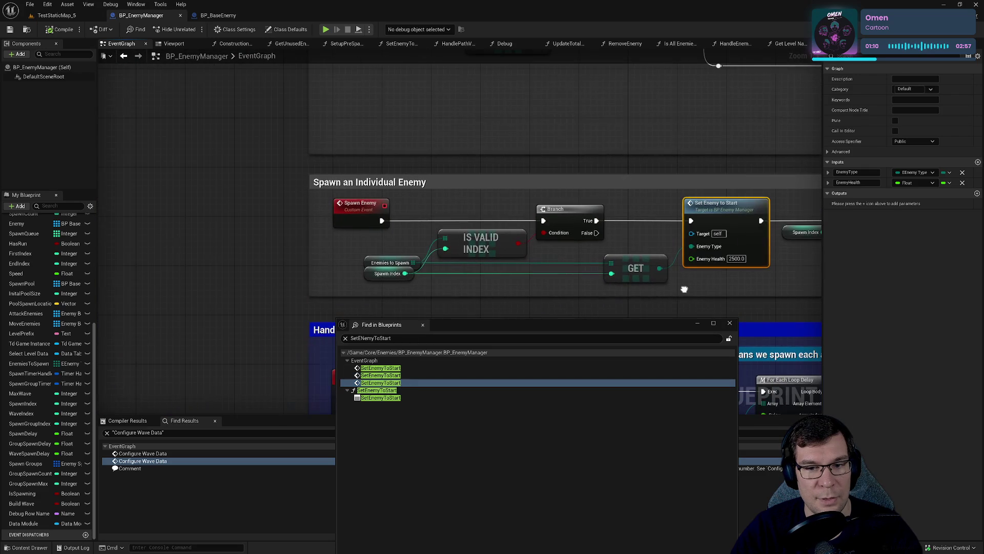
left_click(730, 323)
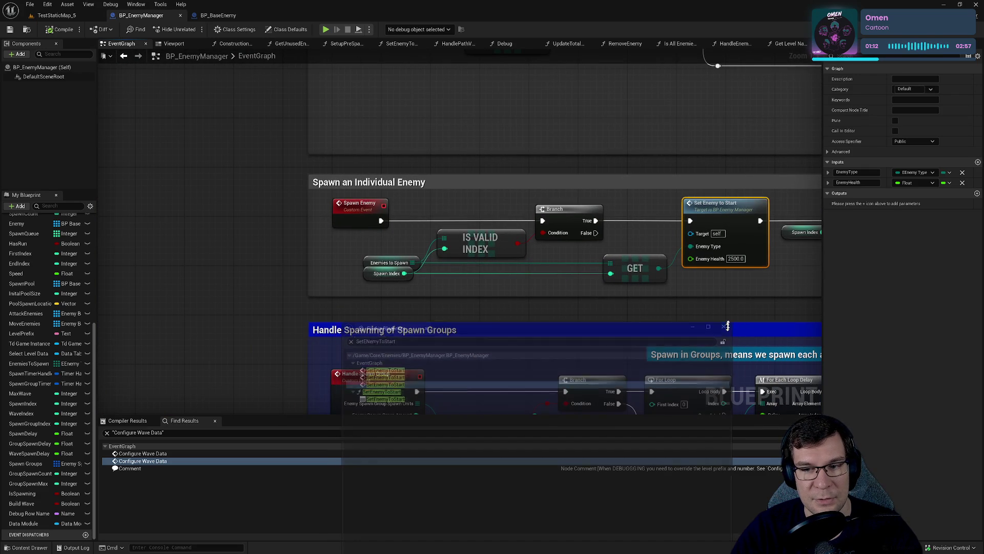
- Expand the Enemies to Spawn default value to show its six alternating Enemy A/B entries
left_click_drag(413, 215, 472, 232)
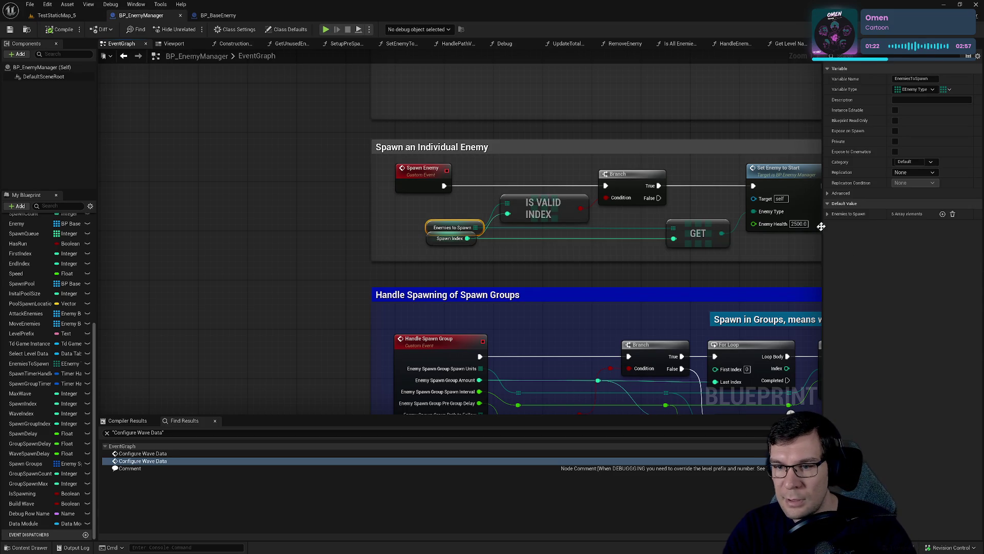
left_click(827, 214)
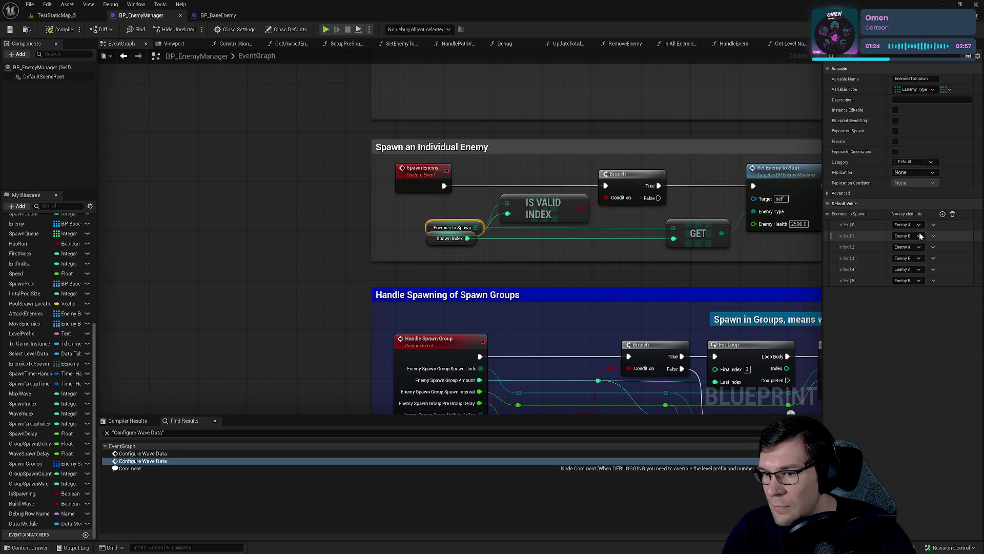
left_click_drag(730, 220, 626, 269)
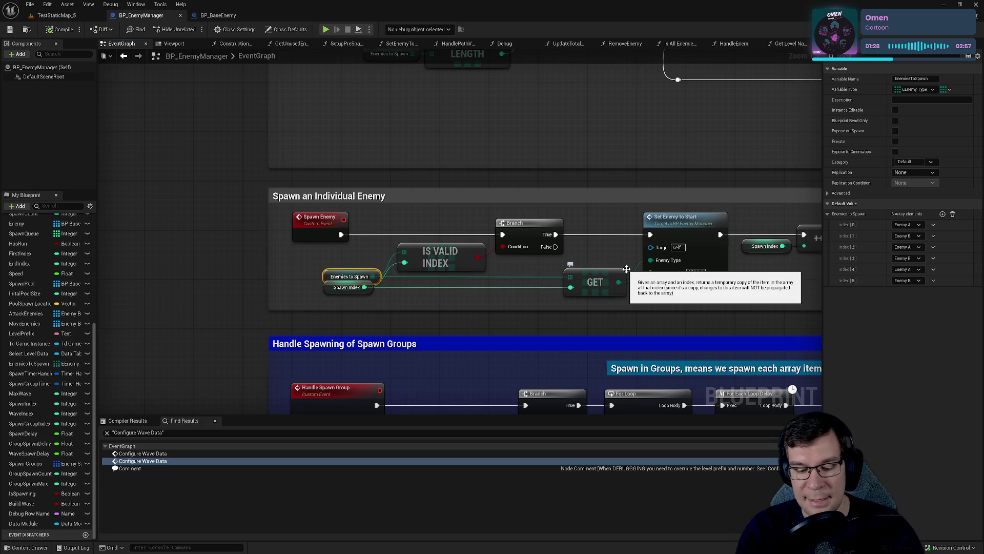
- Find the enemy data tables in Open Asset and open SpawnList_Level_1 with its Wave1–Wave5 rows
key("ctrl+p")
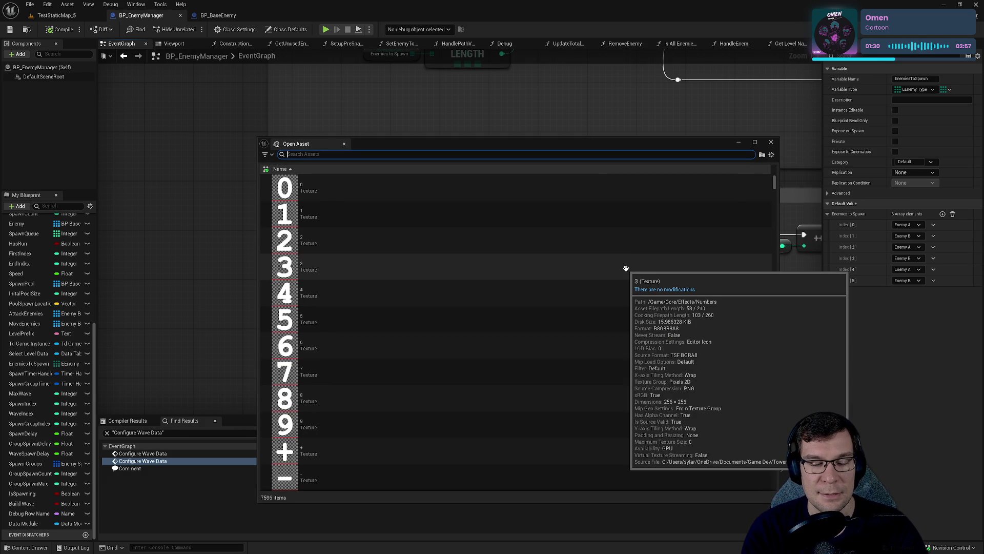
type("enemy")
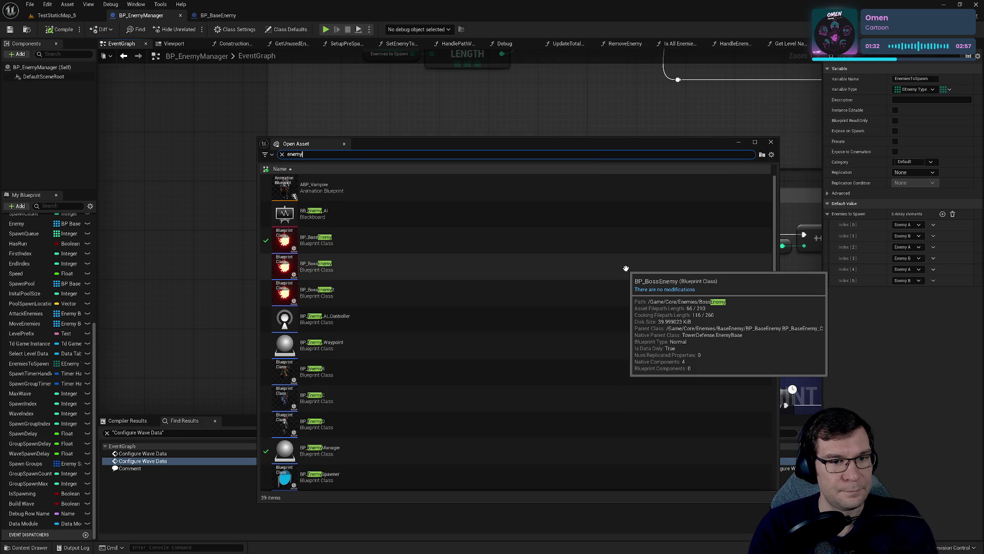
type(" data")
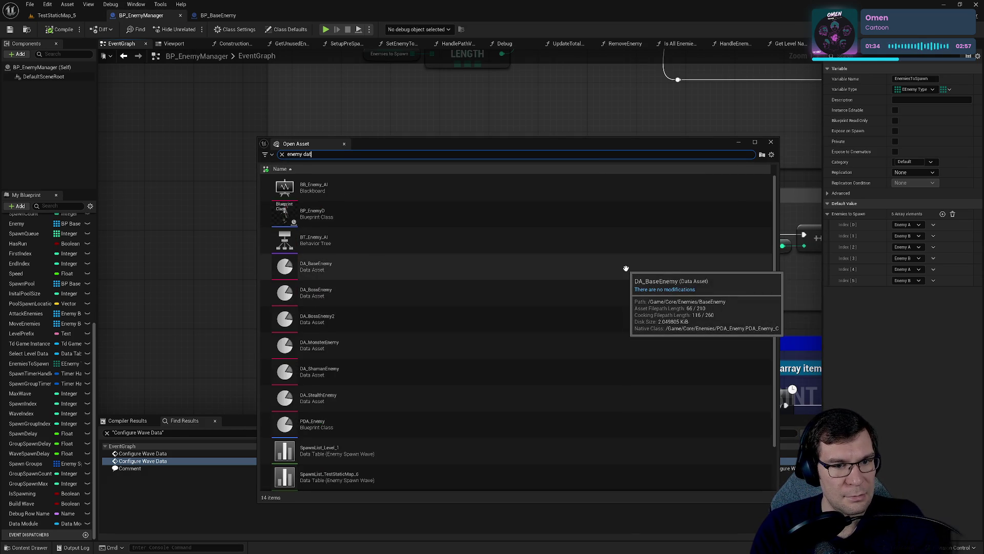
key("ctrl+a")
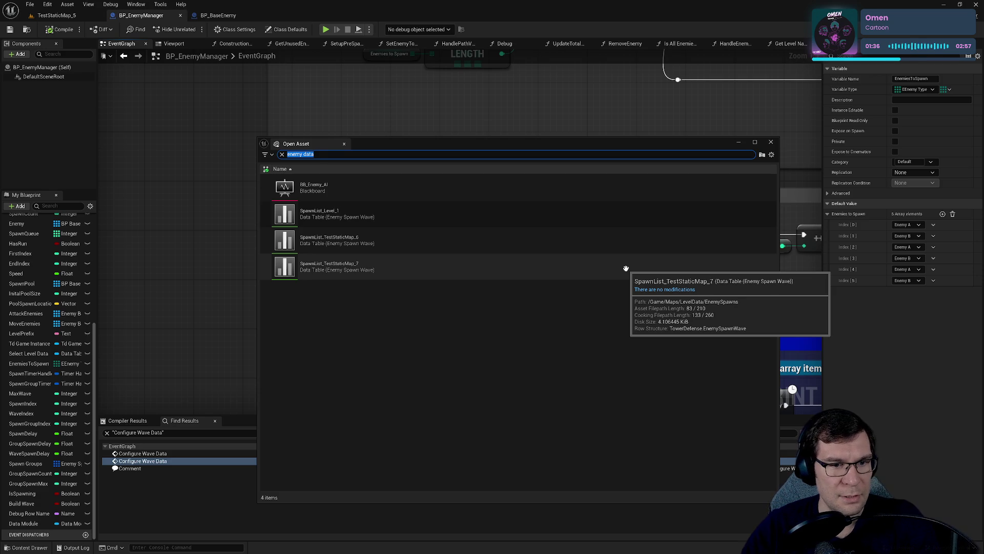
double_click(450, 220)
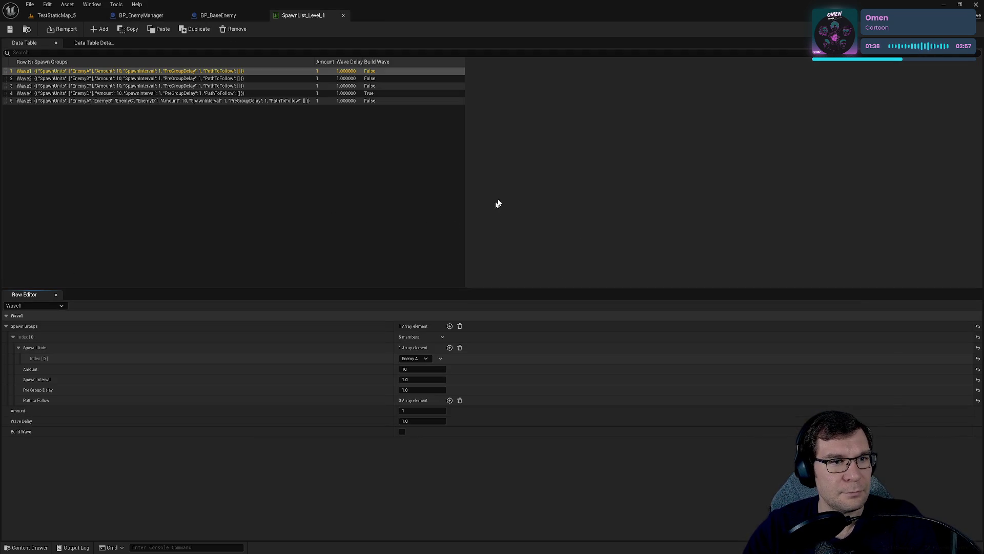
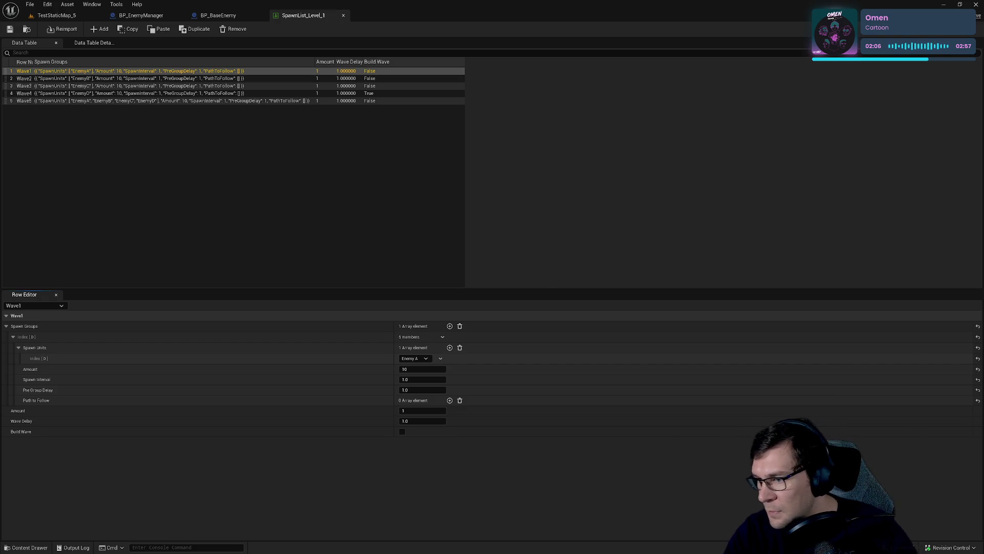
- In Rider, search the solution for 'FSpawnUnits', which finds nothing, and reposition the window
key("alt+Tab")
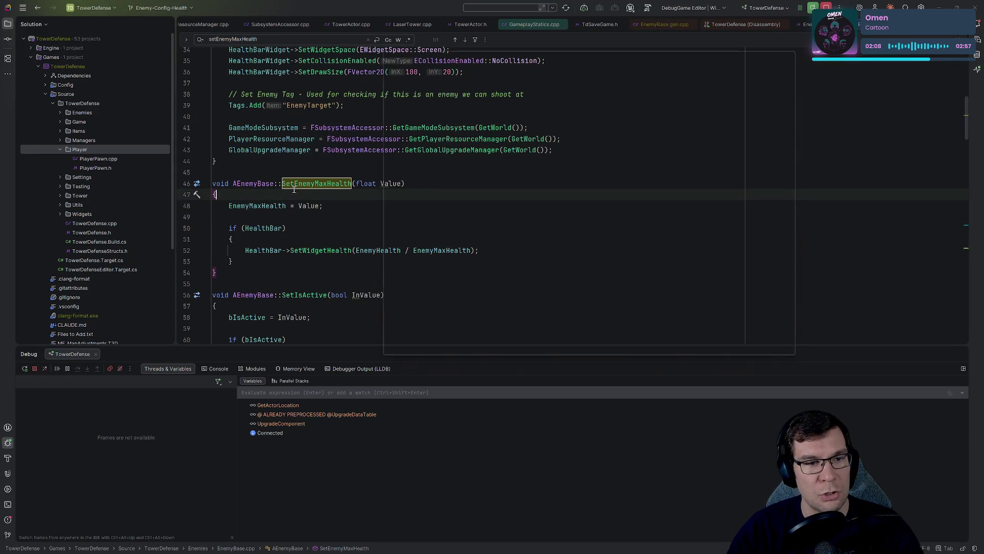
key("ctrl+shift+f")
type("FSpawnUnits")
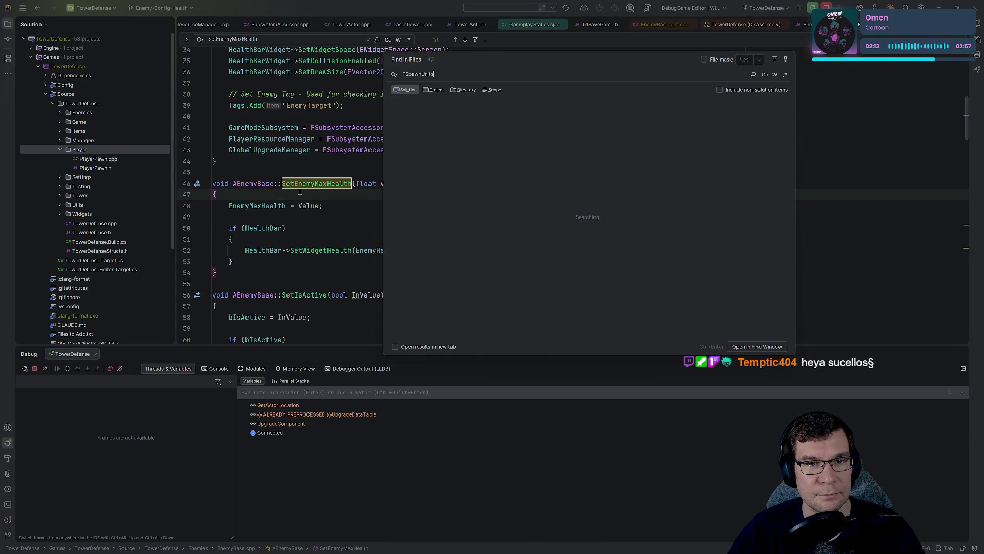
key("Escape")
mouse_move(365, 7)
left_mouse_down()
mouse_move(764, 208)
mouse_move(461, 538)
mouse_move(261, 362)
mouse_move(275, 359)
mouse_move(492, 1)
left_mouse_up()
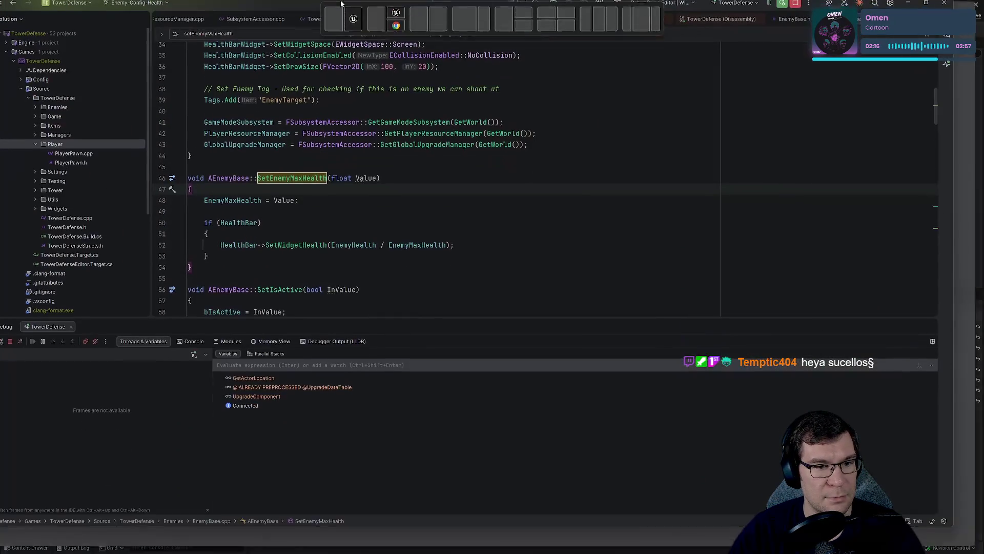
left_click(508, 222)
- Search for 'SpawnUnits' and open EnemyManager.h at the end of the line 27 declaration
key("ctrl+shift+f")
type("SpawnUnits")
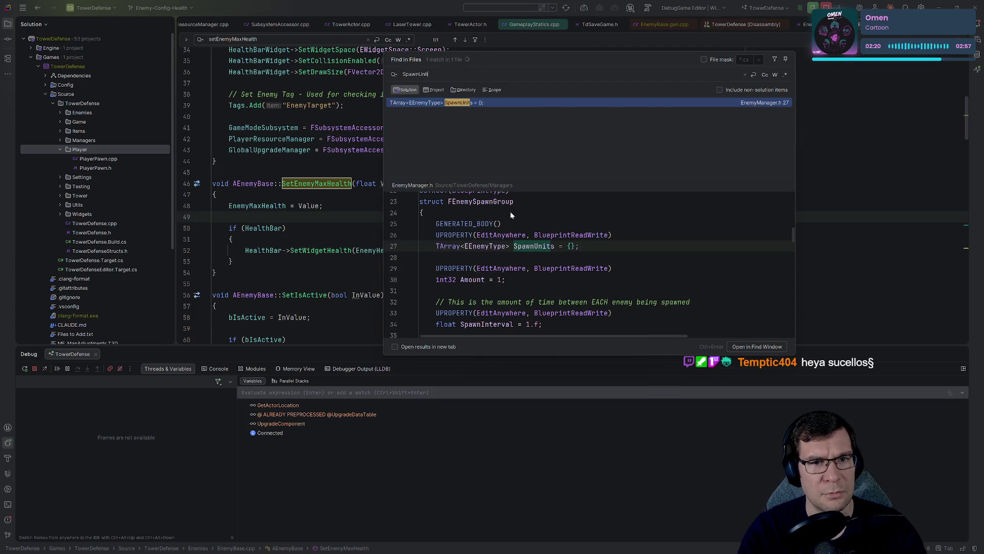
key("Return")
left_click(518, 209)
left_click(290, 142)
left_click(332, 142)
left_click(481, 141)
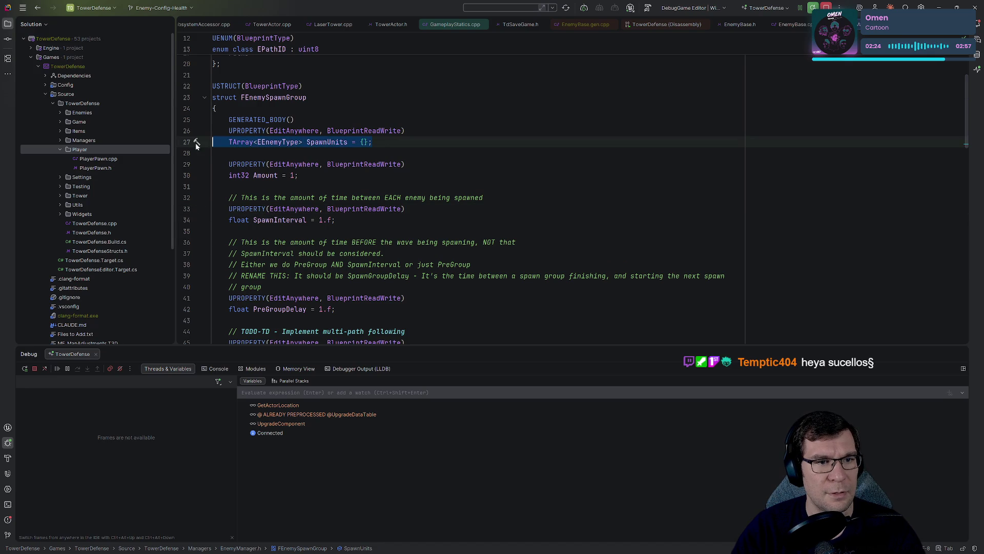
- Add a // comment after SpawnUnits describing the data associated with a single enemy spawning
type("// This thedat")
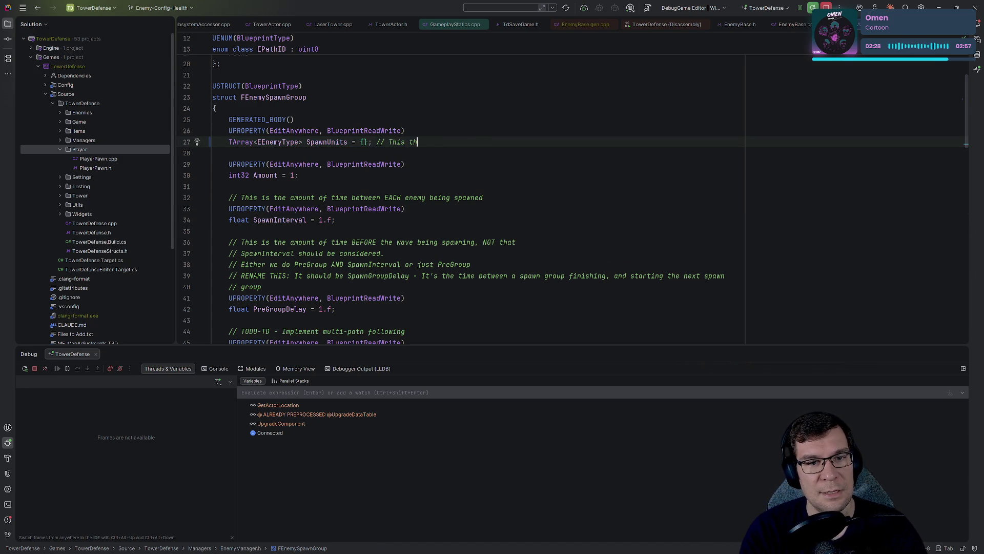
key("BackSpace")
key("BackSpace")
key("BackSpace")
type("datat")
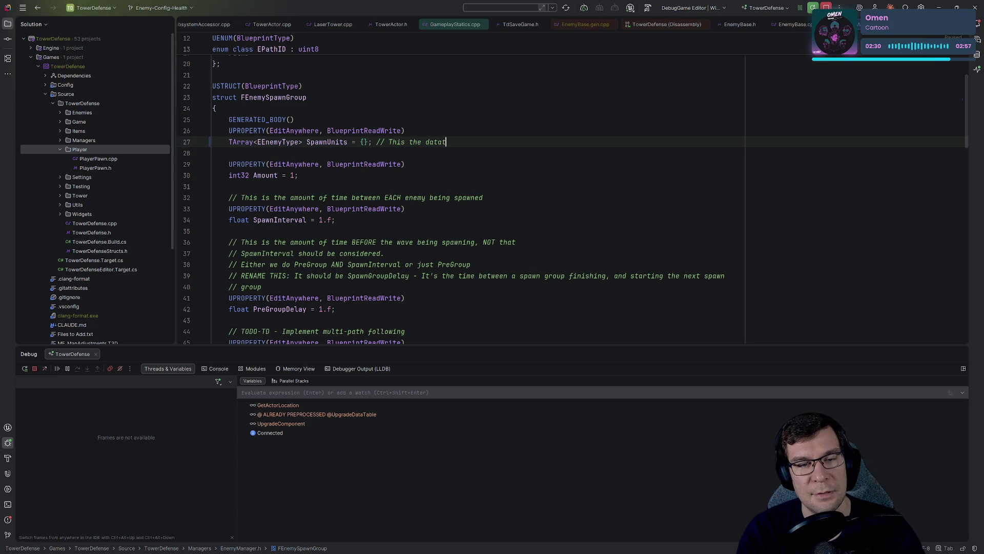
key("BackSpace")
type("assi")
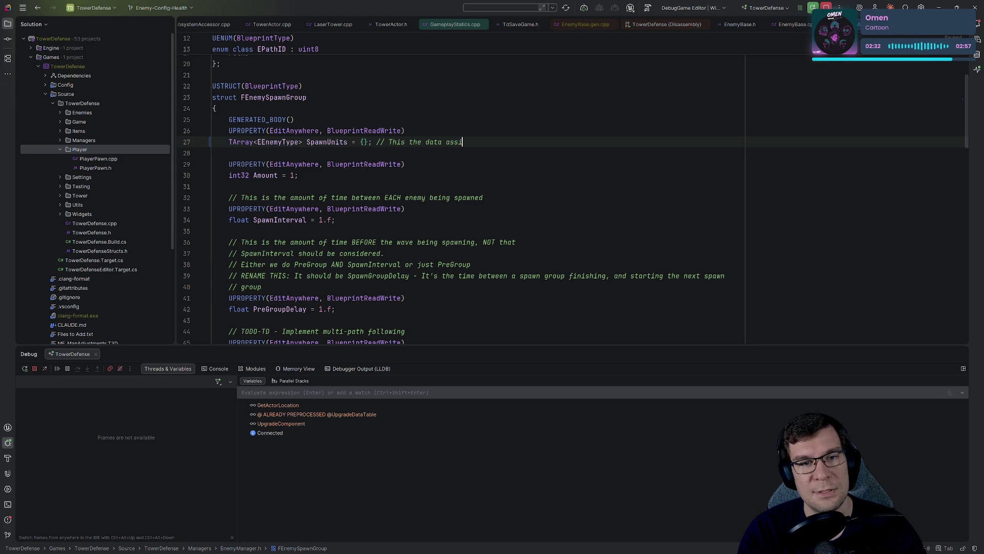
key("BackSpace")
key("BackSpace")
key("BackSpace")
type("sosic")
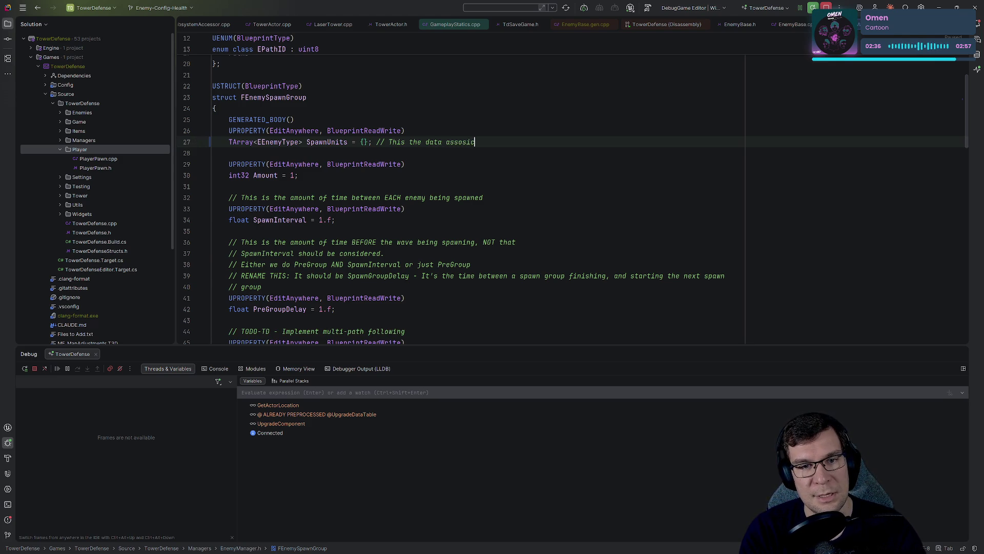
type("ated with a ")
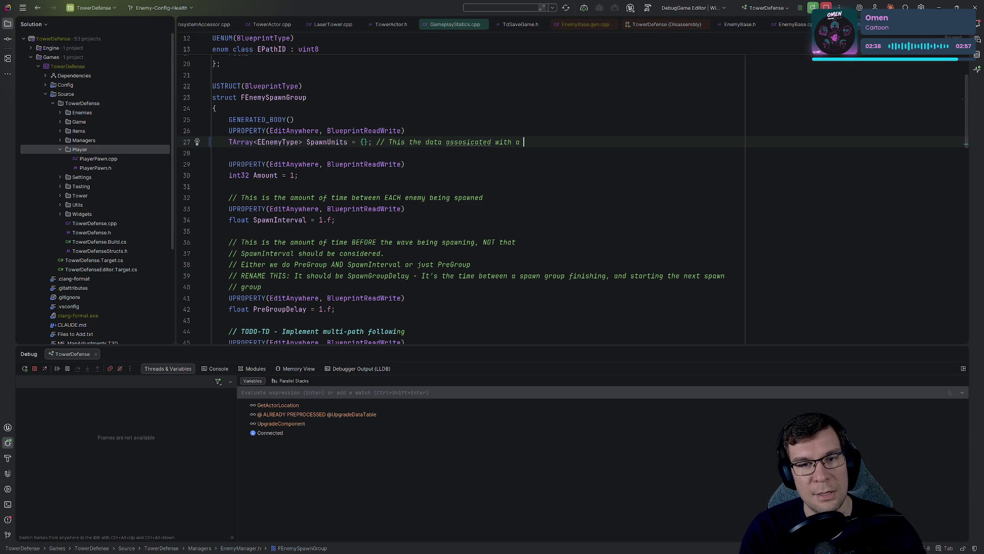
type("gelu")
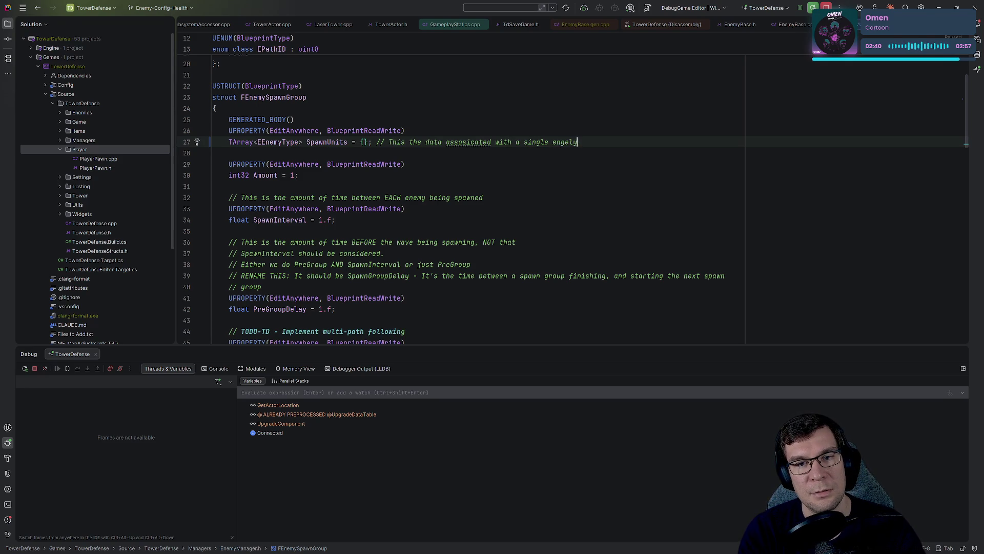
type("pawnin")
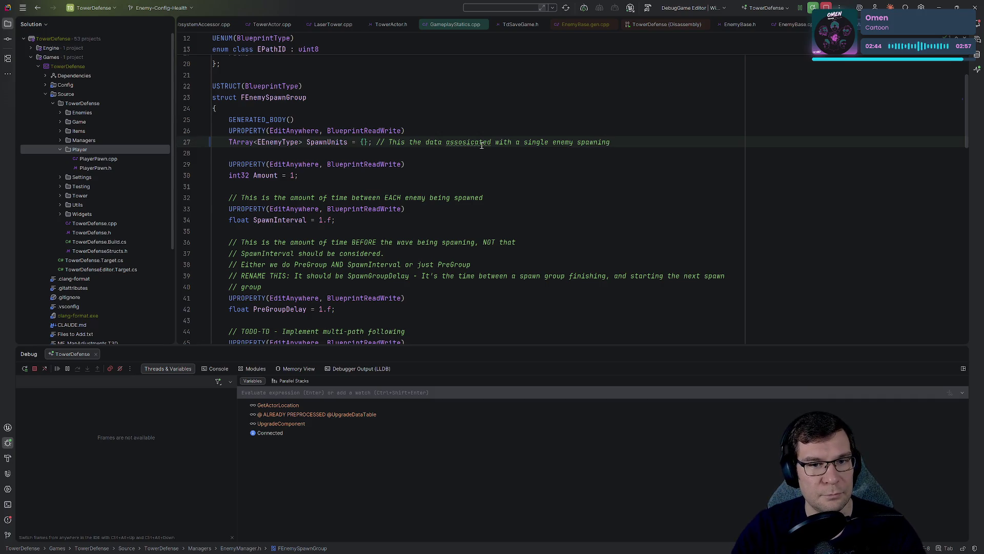
- Correct the misspelled comment word to 'associated' and return to Unreal Editor
right_click(482, 145)
mouse_move(556, 158)
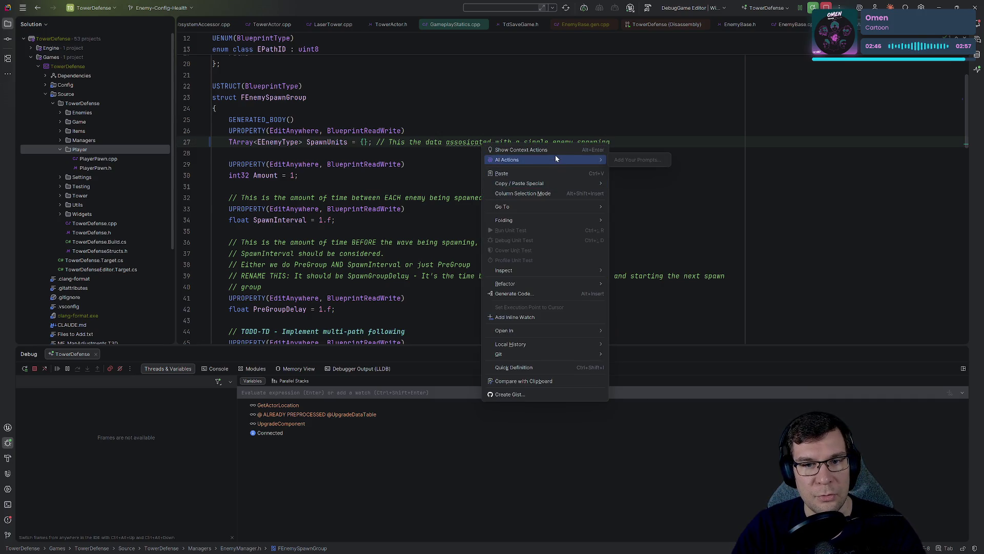
key("Escape")
left_click_drag(426, 146, 491, 145)
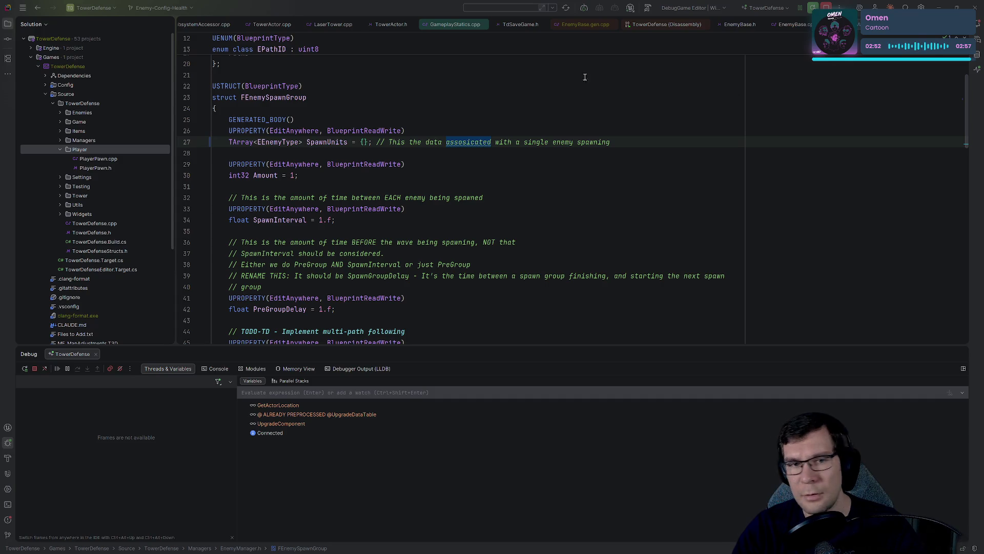
type("associated")
key("Down")
key("Down")
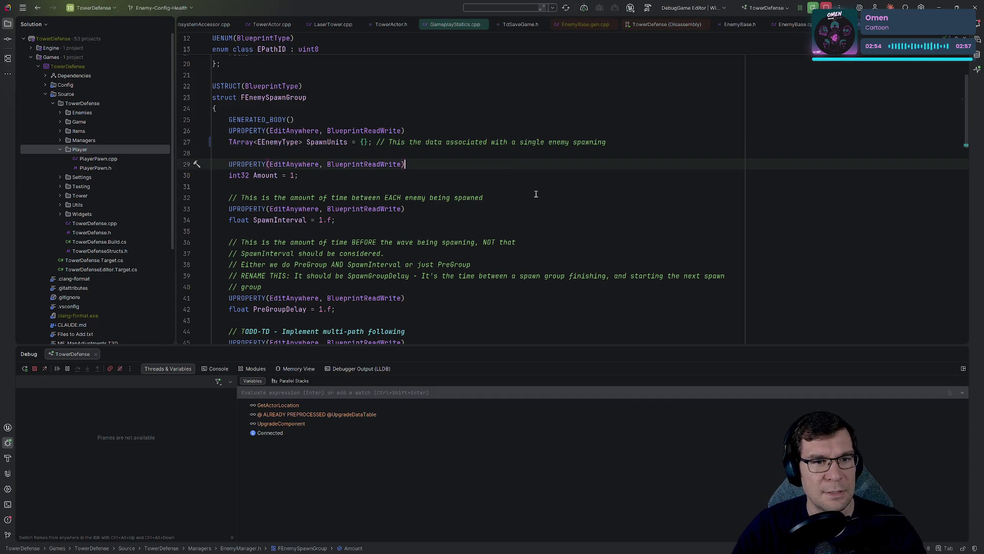
left_click(410, 143)
key("alt+Tab")
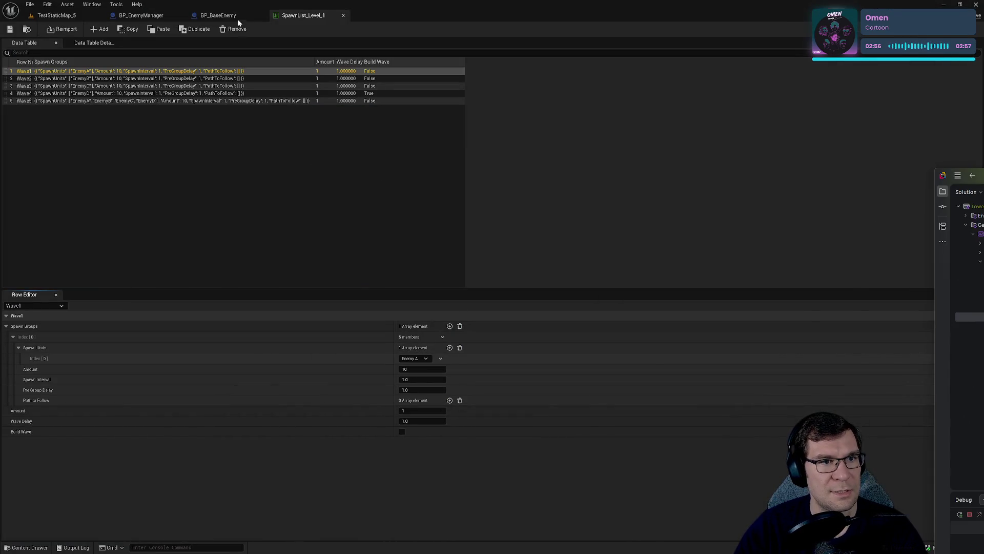
left_click(220, 15)
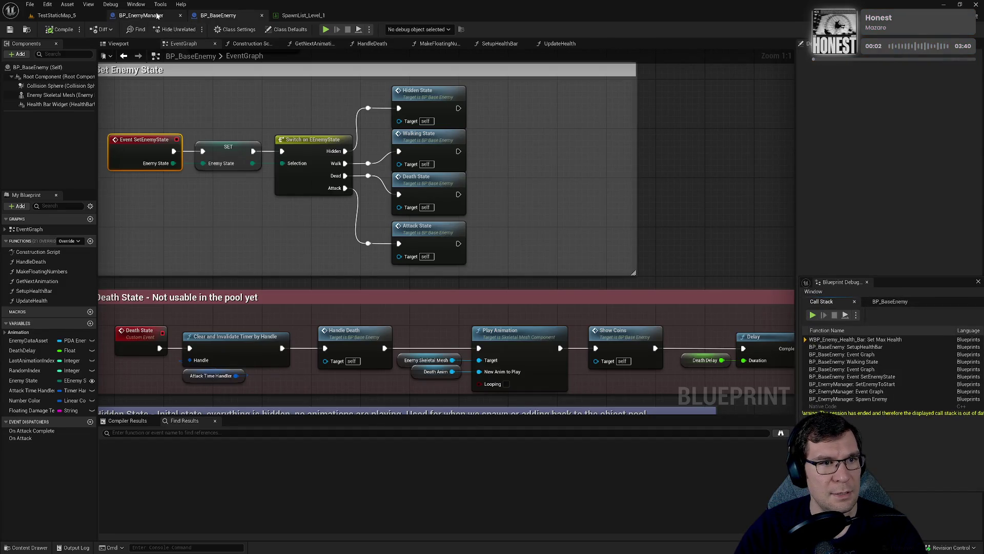
left_click(141, 15)
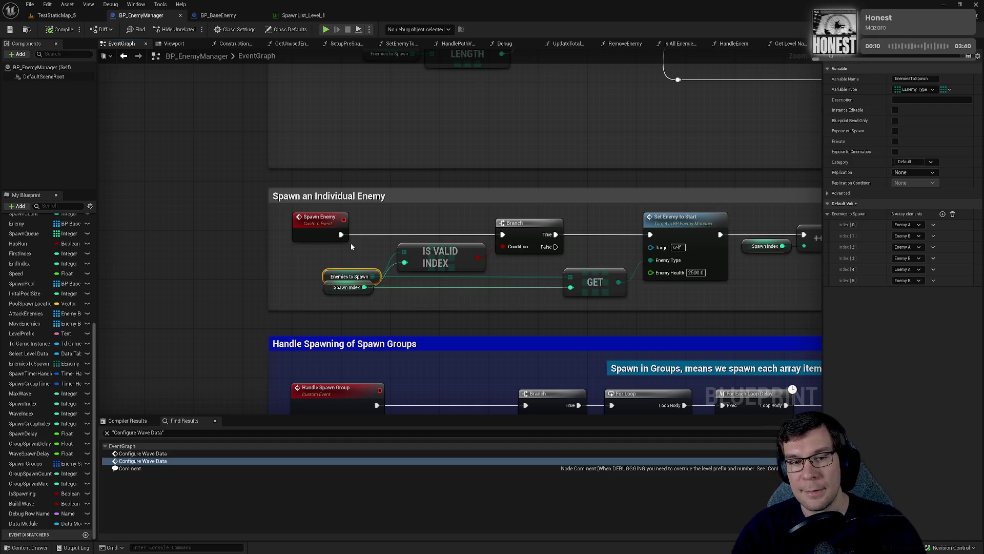
left_click_drag(306, 251, 349, 269)
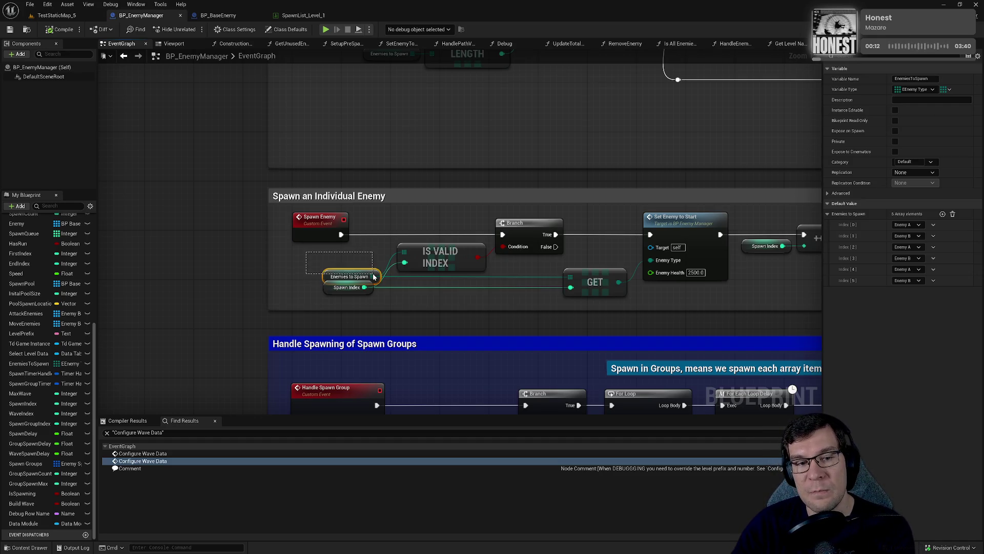
left_click(441, 256)
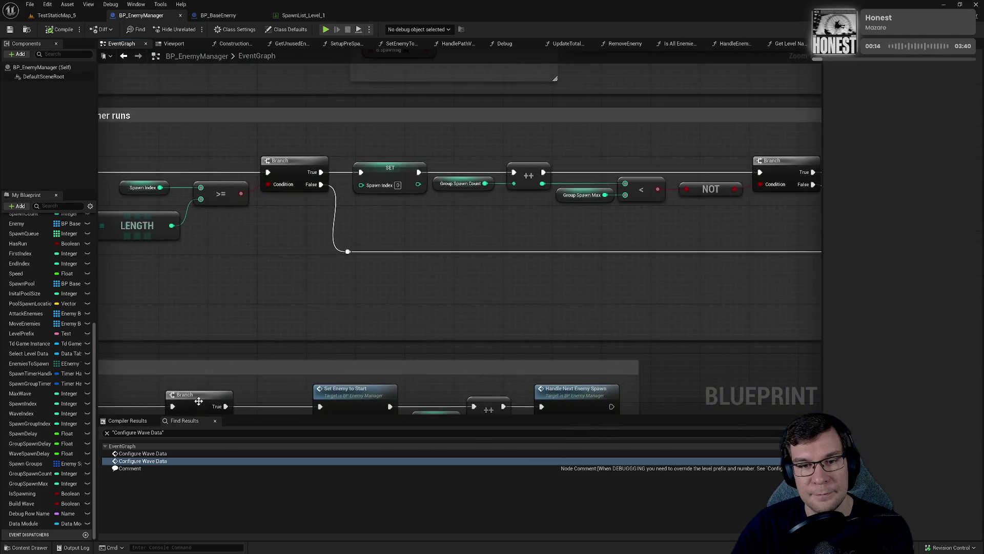
left_click(341, 356)
right_click(341, 356)
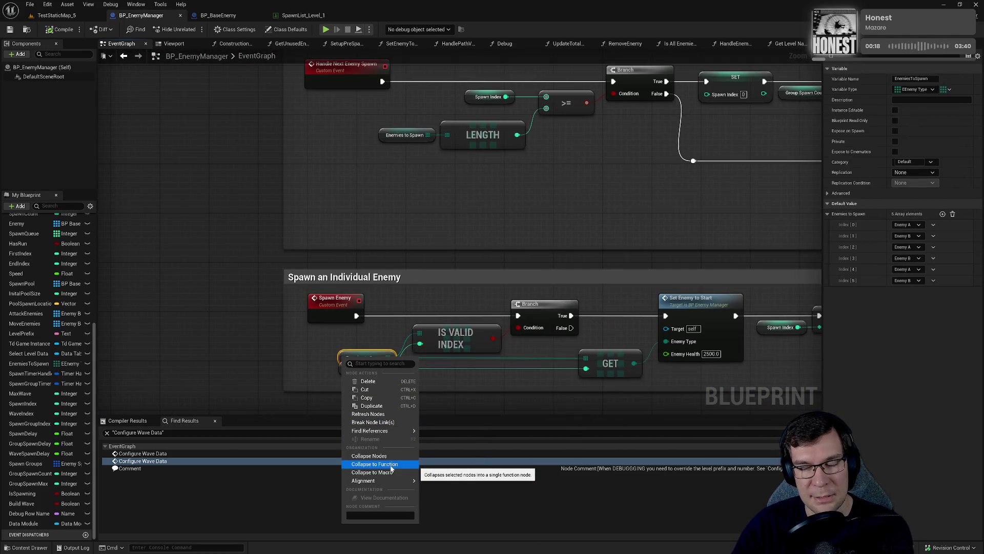
mouse_move(388, 432)
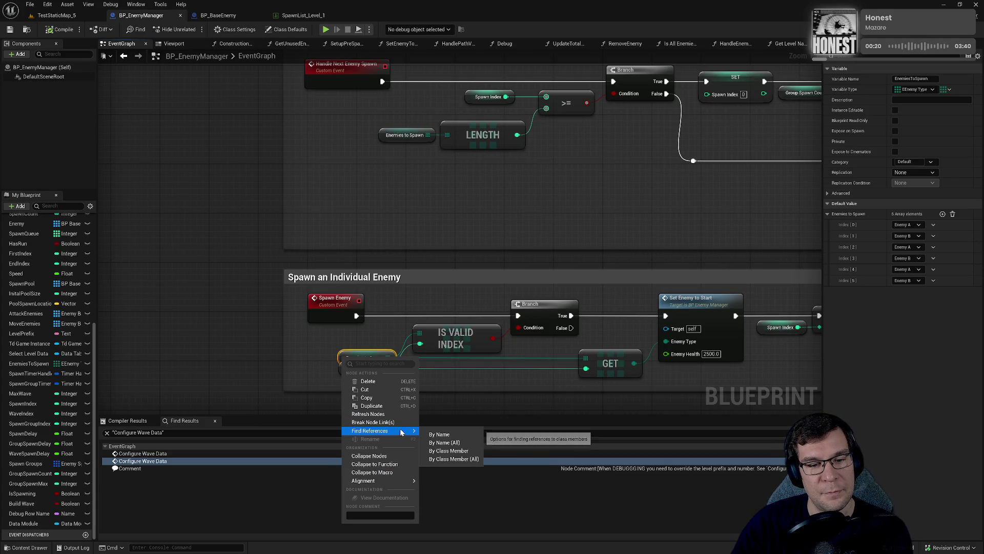
left_click(464, 436)
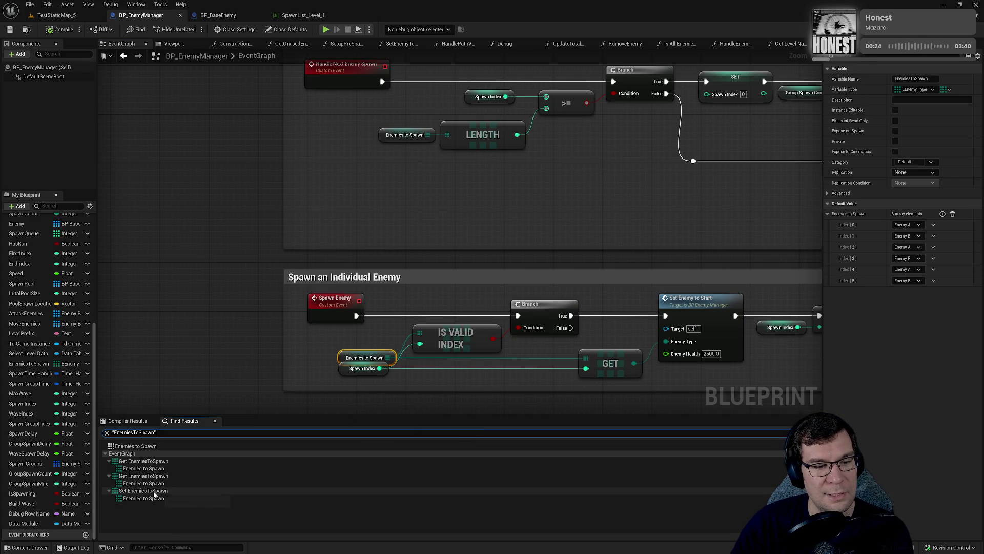
left_click(139, 498)
left_click_drag(402, 282, 603, 265)
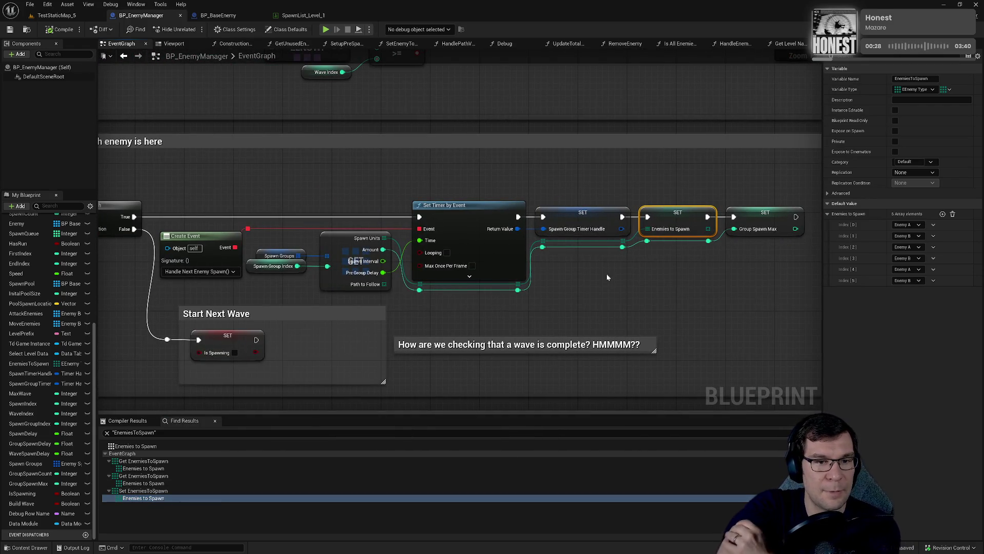
left_click_drag(444, 259, 508, 191)
left_click_drag(449, 189, 549, 256)
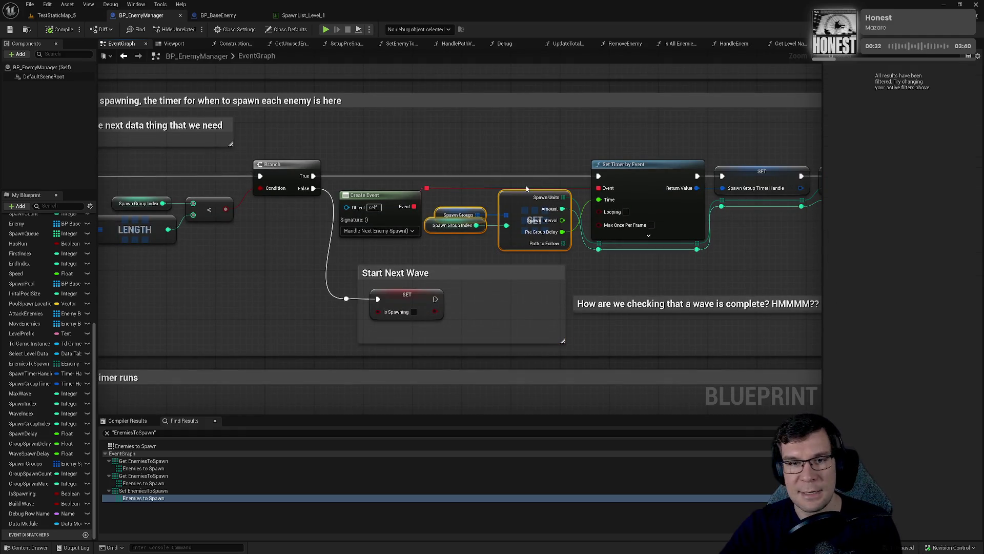
left_click(303, 15)
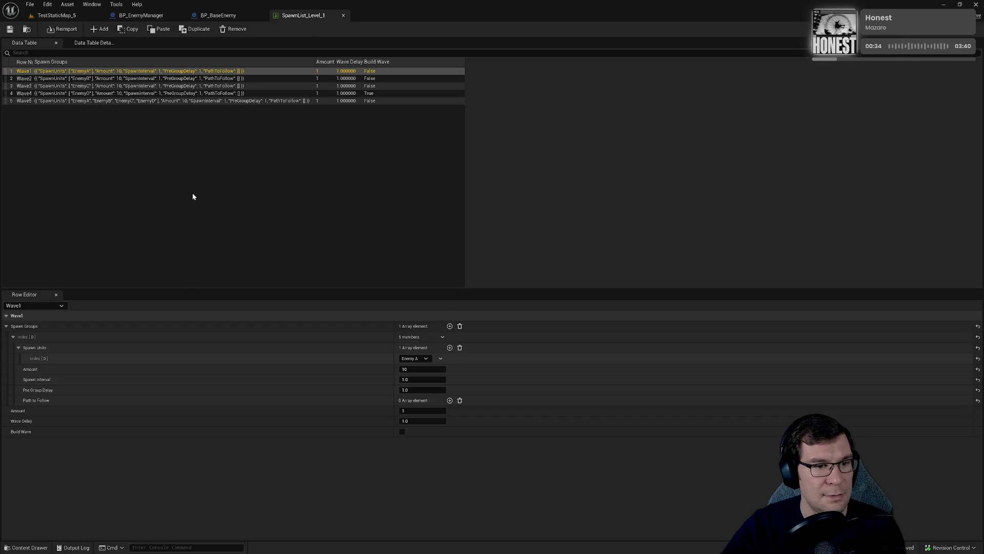
- Collapse the Spawn Units array, then pan BP_EnemyManager's event graph to the Enemies to Spawn setter
left_click(20, 347)
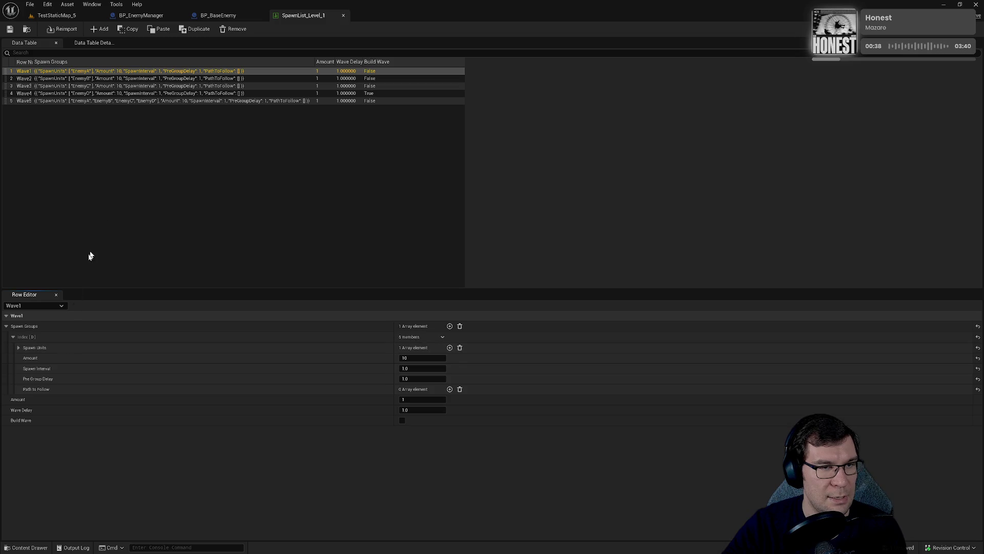
left_click(218, 16)
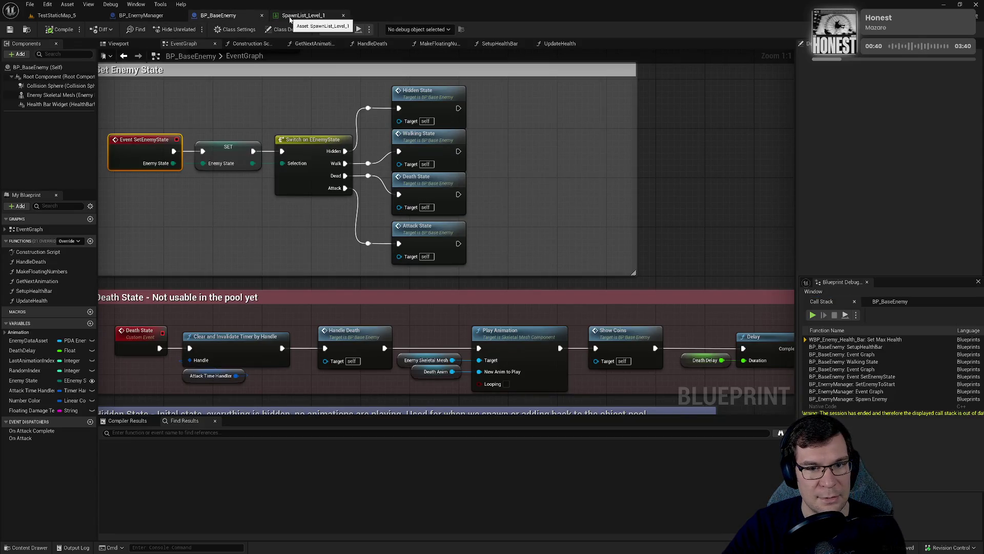
left_click(302, 16)
left_click(141, 16)
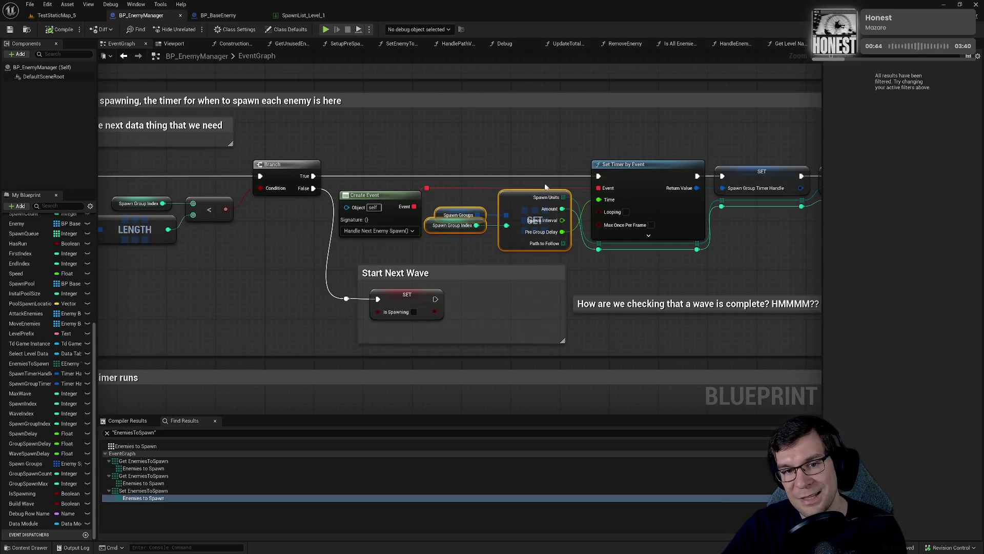
left_click_drag(573, 188, 318, 205)
left_click_drag(581, 170, 633, 183)
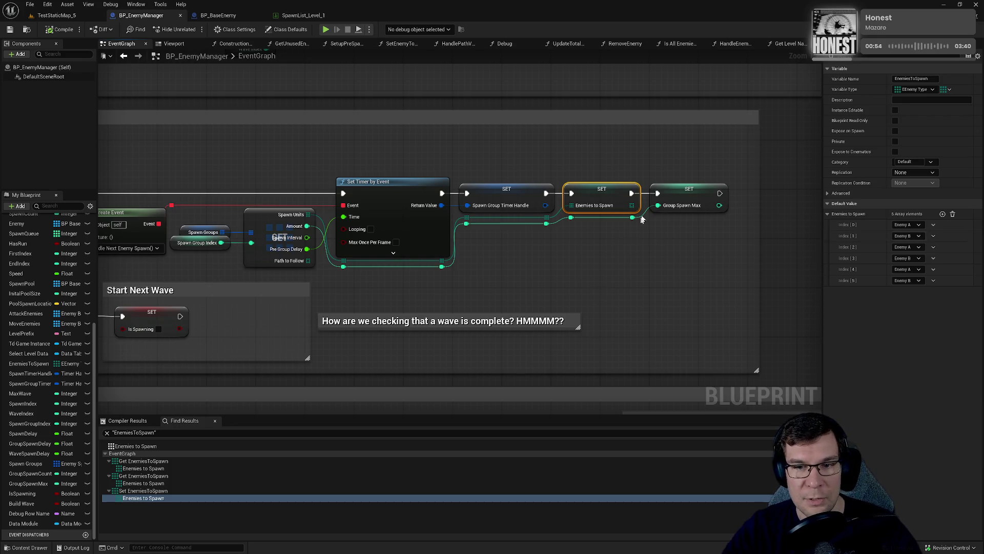
- Wrap the Enemies to Spawn setter in a comment titled 'Change this to struct'
left_click(560, 151)
left_click_drag(560, 151, 647, 215)
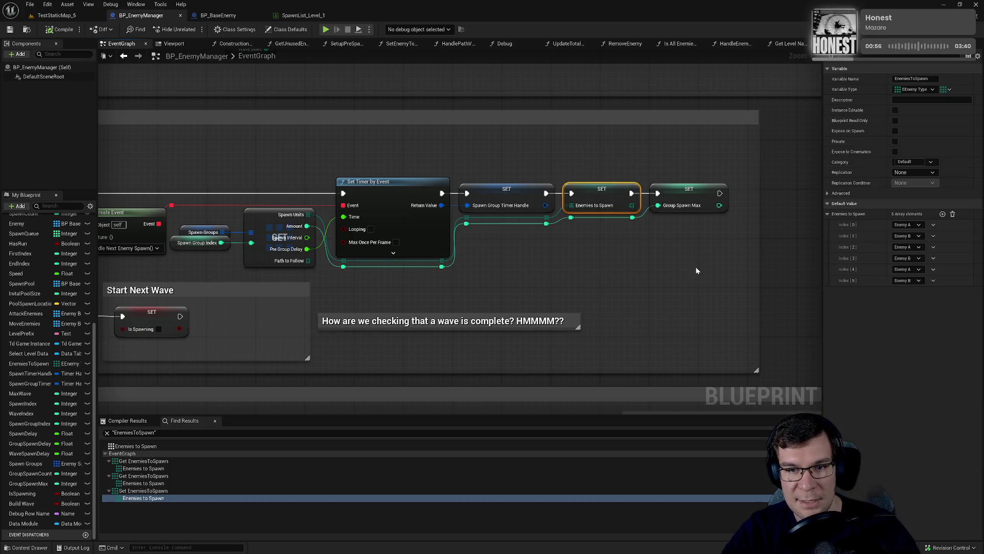
key("c")
left_click(634, 258)
double_click(586, 163)
type("Change th")
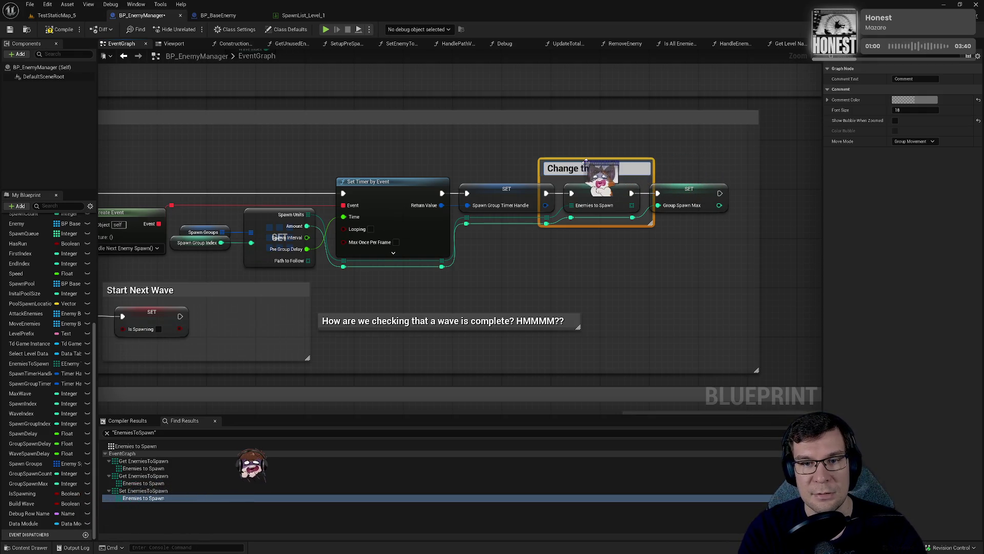
type("is to struct")
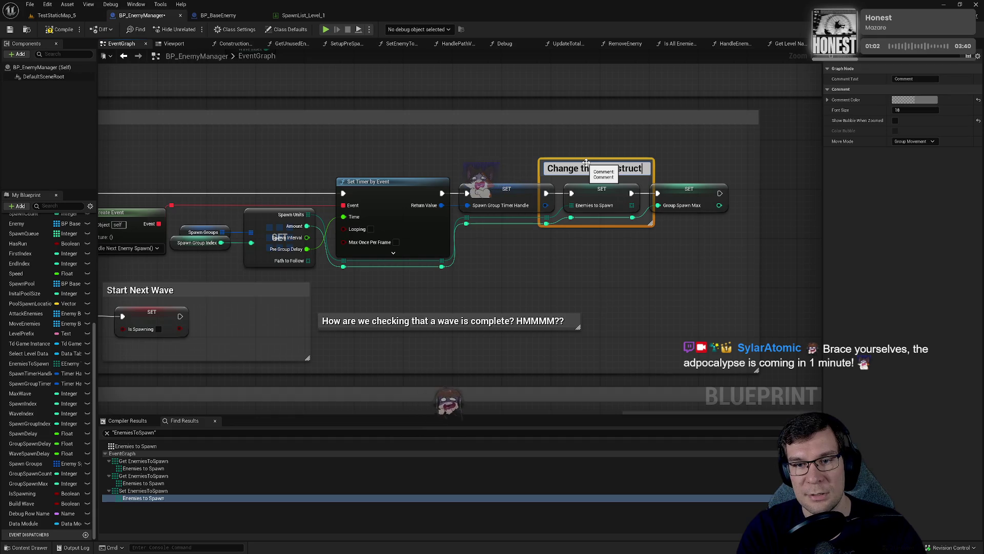
left_click(667, 162)
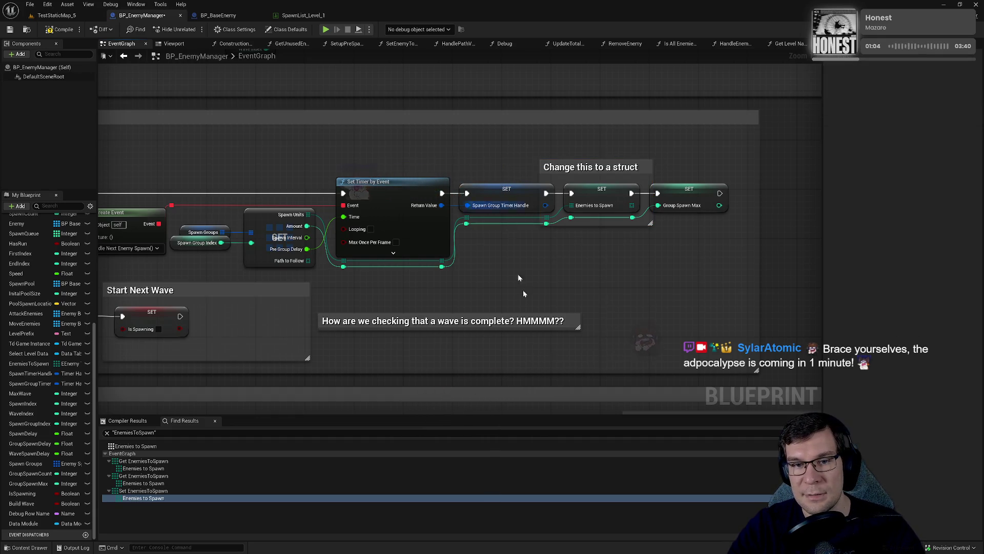
- Compile the blueprint, cancel closing the editor, and go to SpawnList_Level_1
left_click(61, 30)
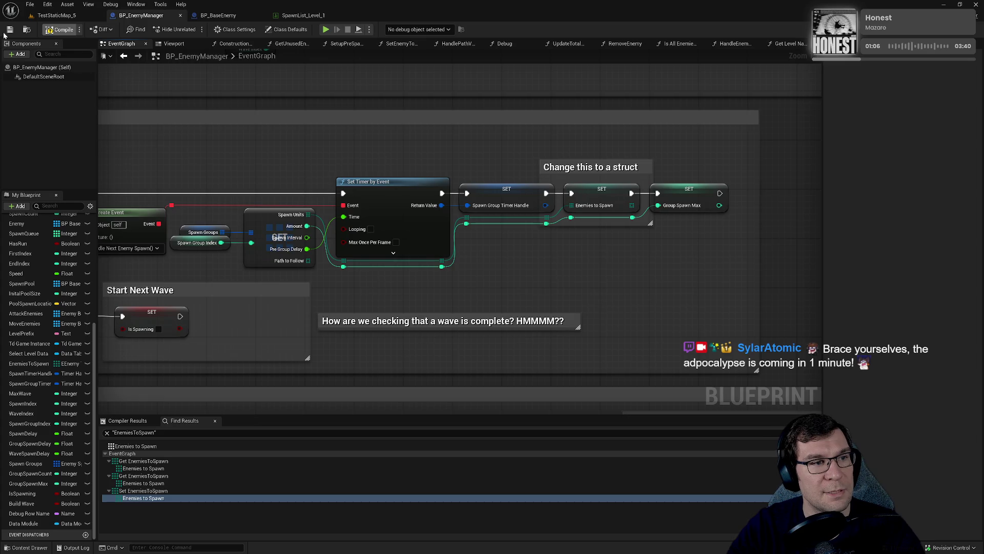
left_click(971, 5)
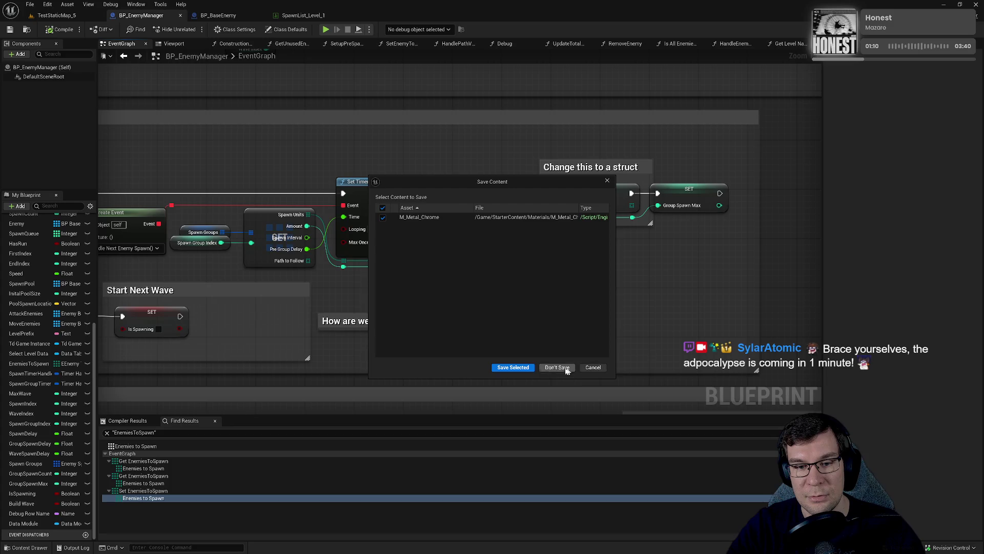
left_click(594, 368)
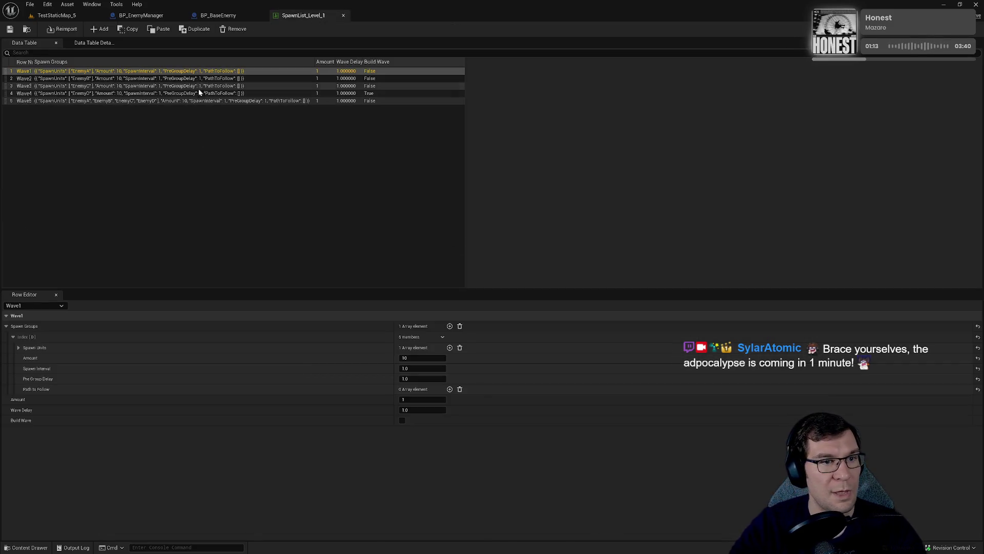
left_click(205, 80)
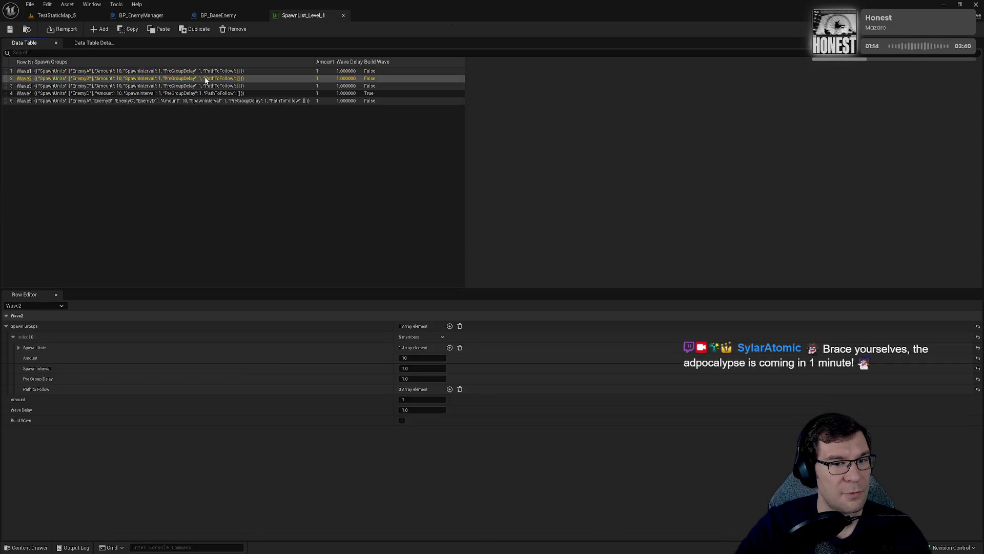
- Review the Spawn Units, amounts and delays of rows Wave1 through Wave5 in SpawnList_Level_1
left_click(18, 348)
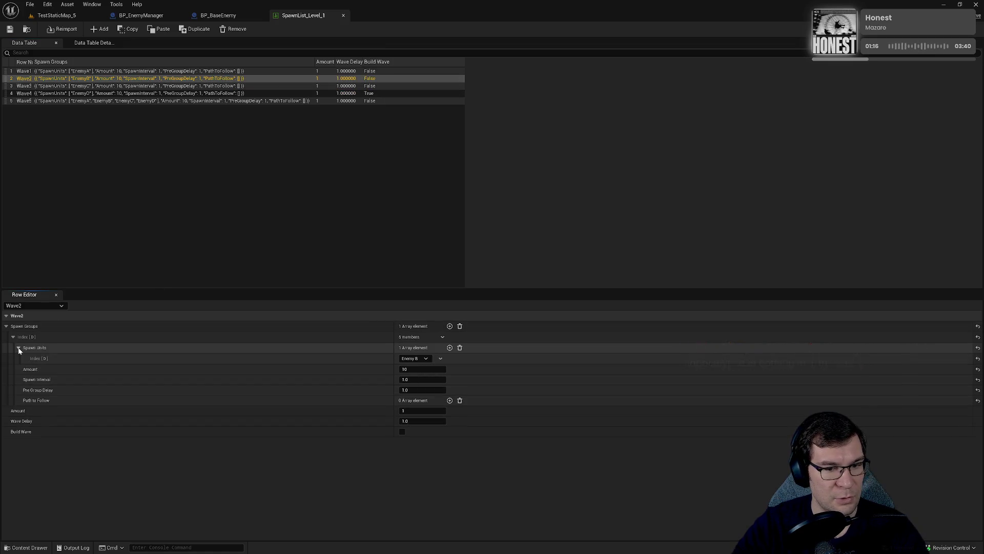
left_click(246, 86)
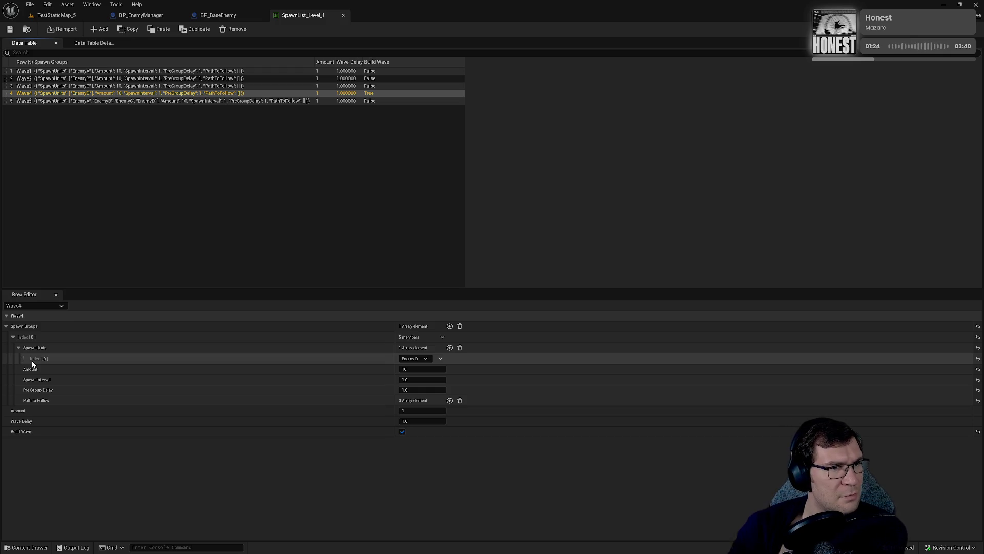
left_click(206, 101)
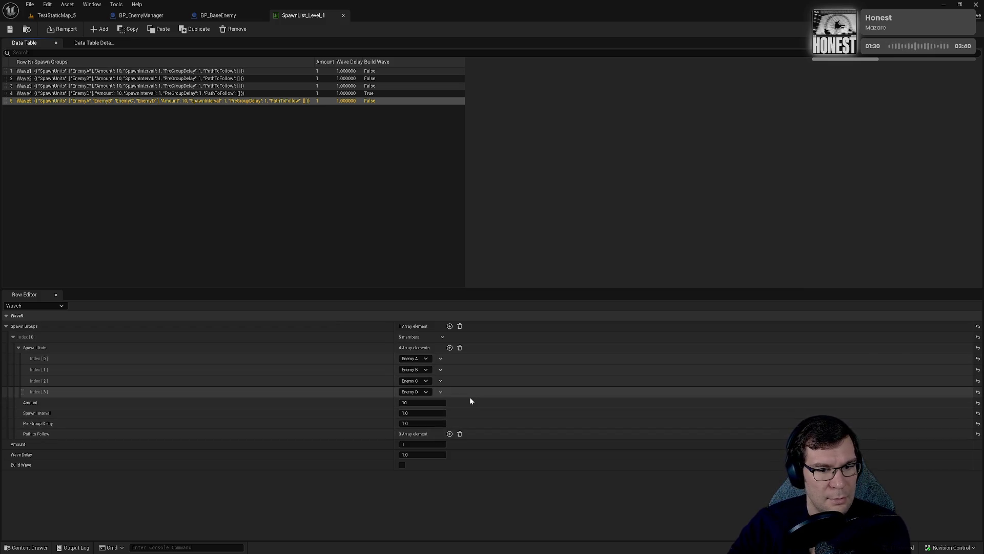
left_click(230, 16)
left_click(292, 16)
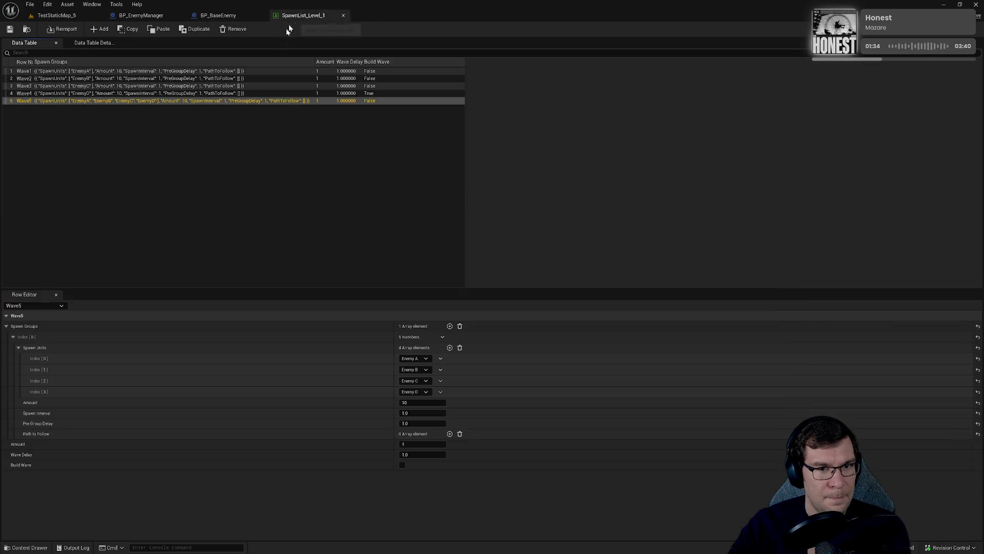
left_click(256, 72)
left_click(248, 94)
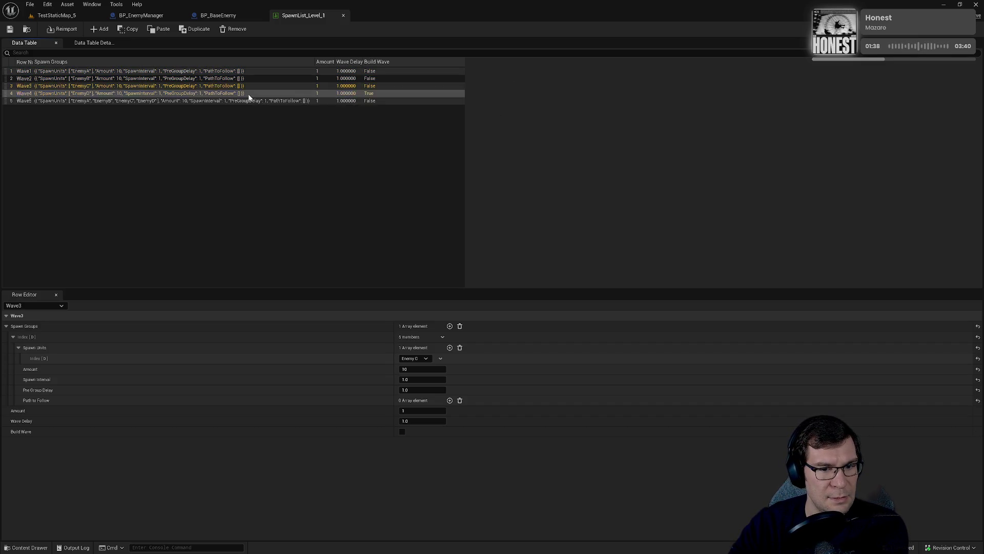
left_click(249, 102)
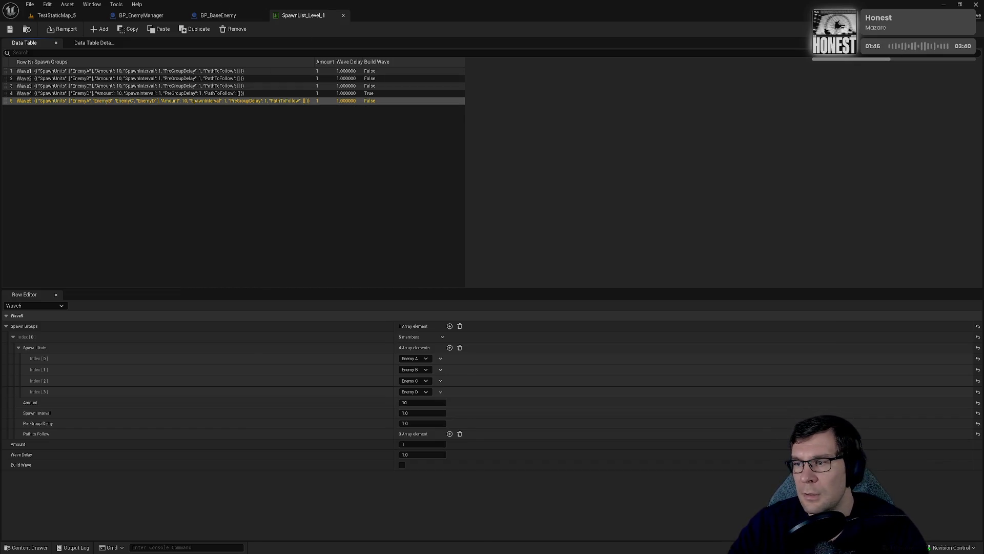
key("alt+Tab")
- Paste the USTRUCT(BlueprintType) and struct header lines on a new line after the EPathID enum
left_click(377, 142)
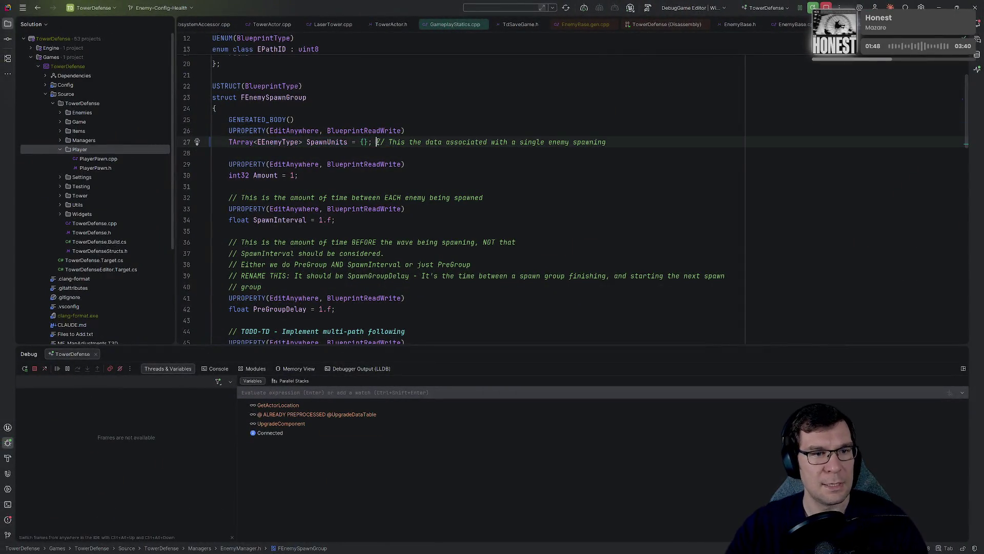
key("Home")
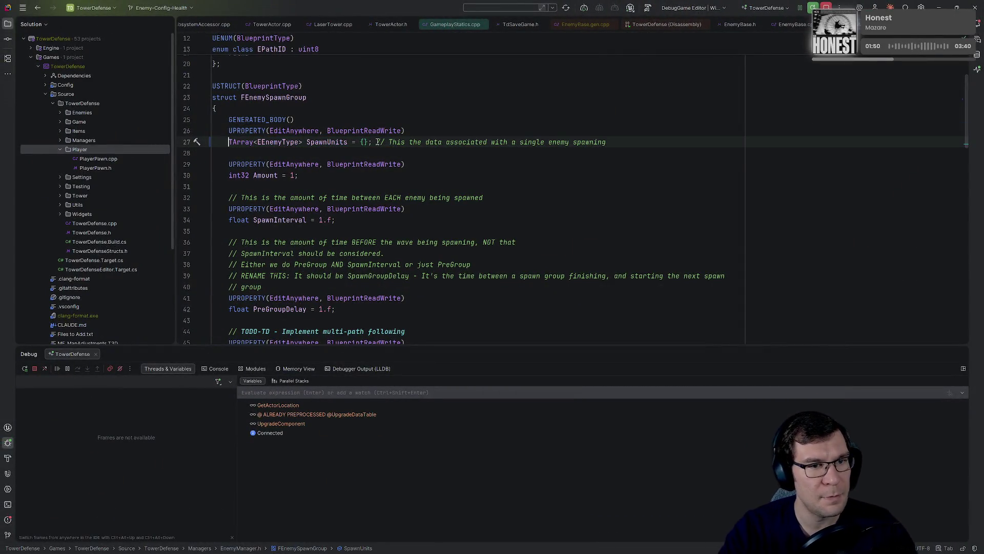
key("Right")
key("Right")
key("Right")
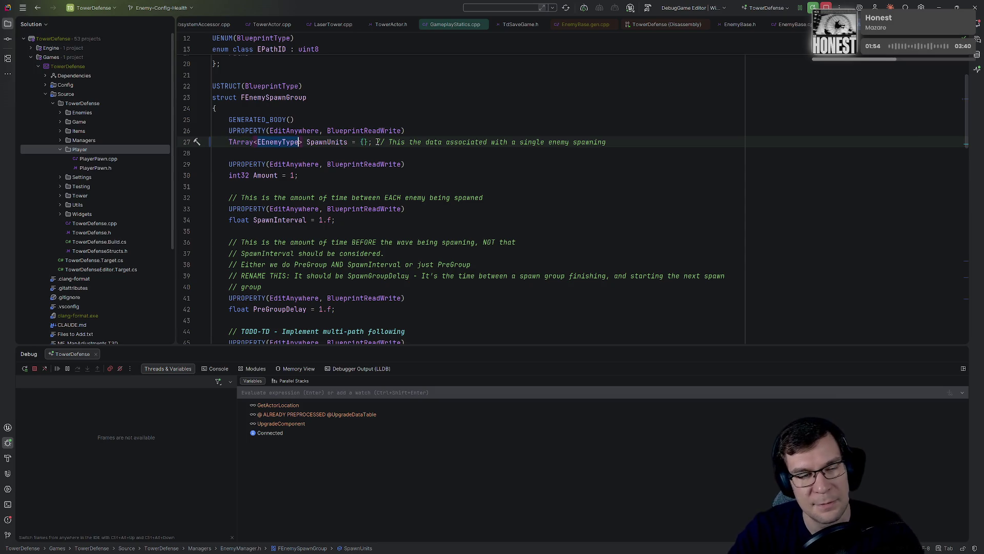
scroll(279, 176, "up", 3)
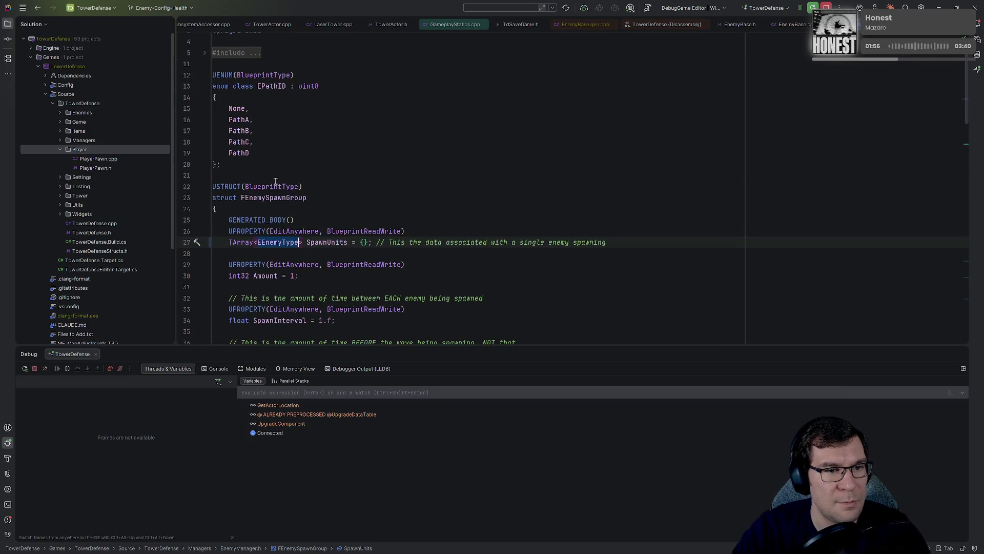
left_click(282, 165)
left_click(338, 200)
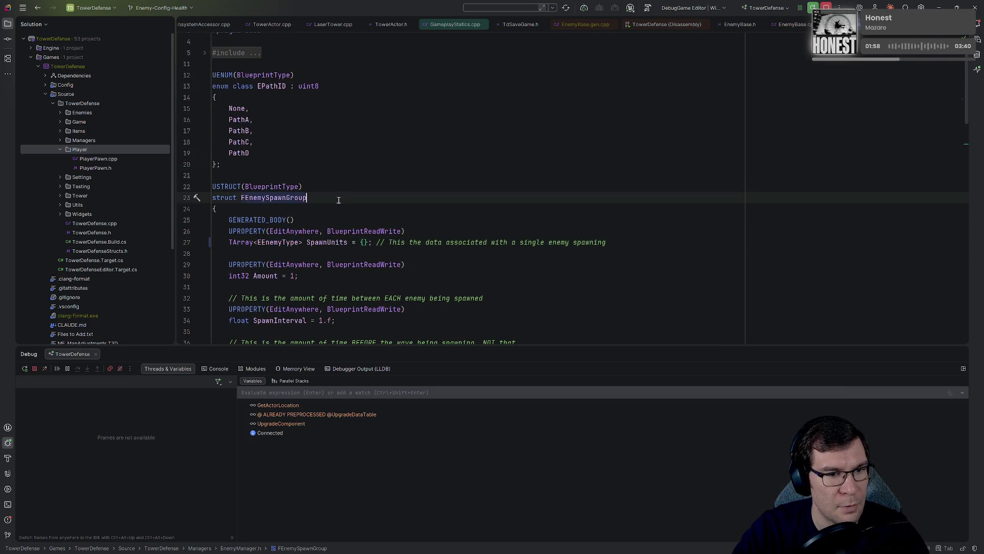
key("Up")
key("Up")
key("Up")
key("Return")
type("USTRUCT(BlueprintType) struct FEnemySpawnGroup")
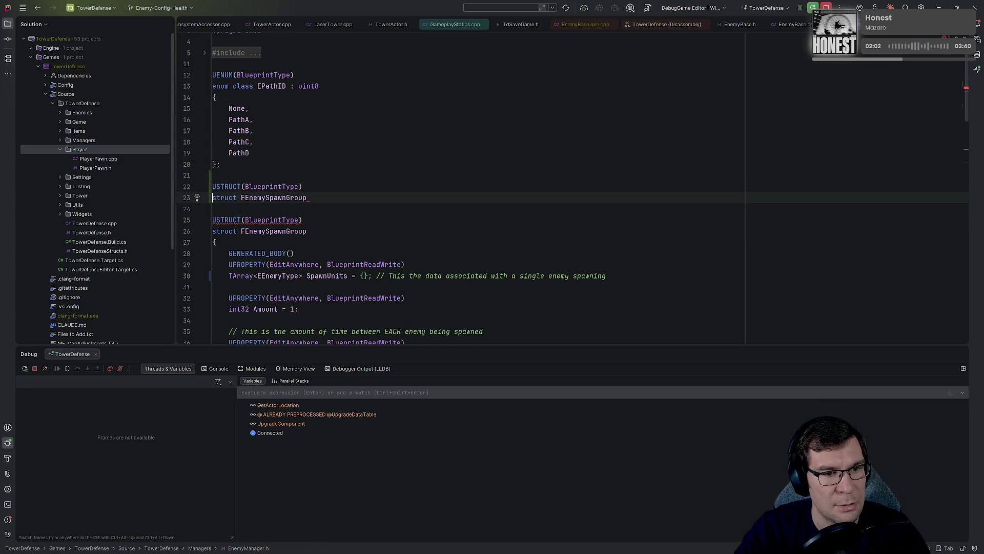
- Give the new struct a body containing GENERATED_BODY()
left_click(296, 277)
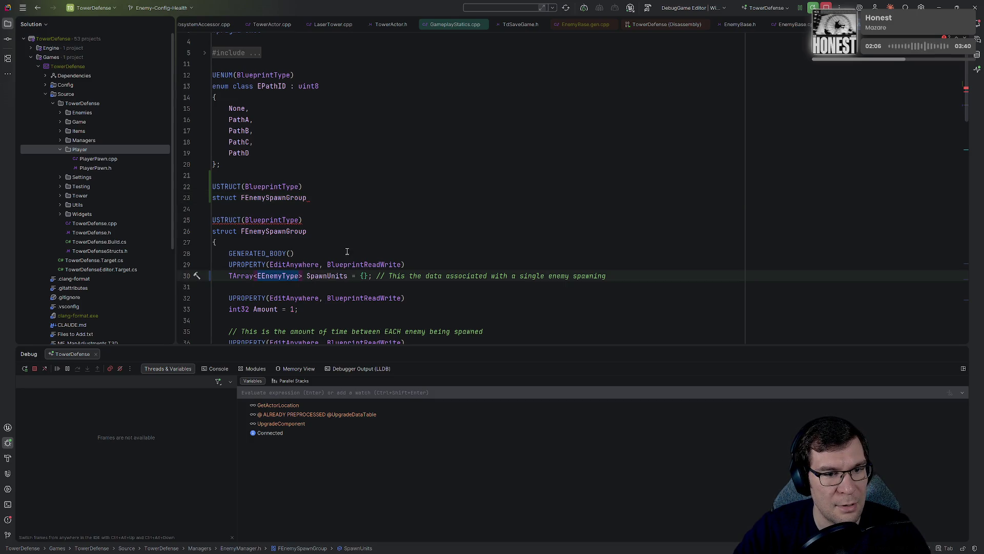
left_click(343, 197)
key("Return")
type("{")
key("Return")
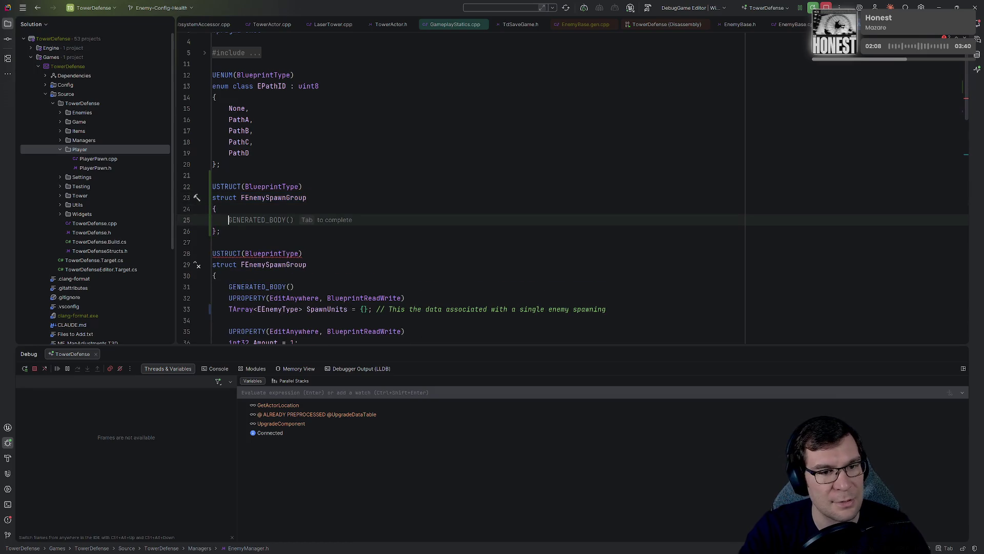
key("Tab")
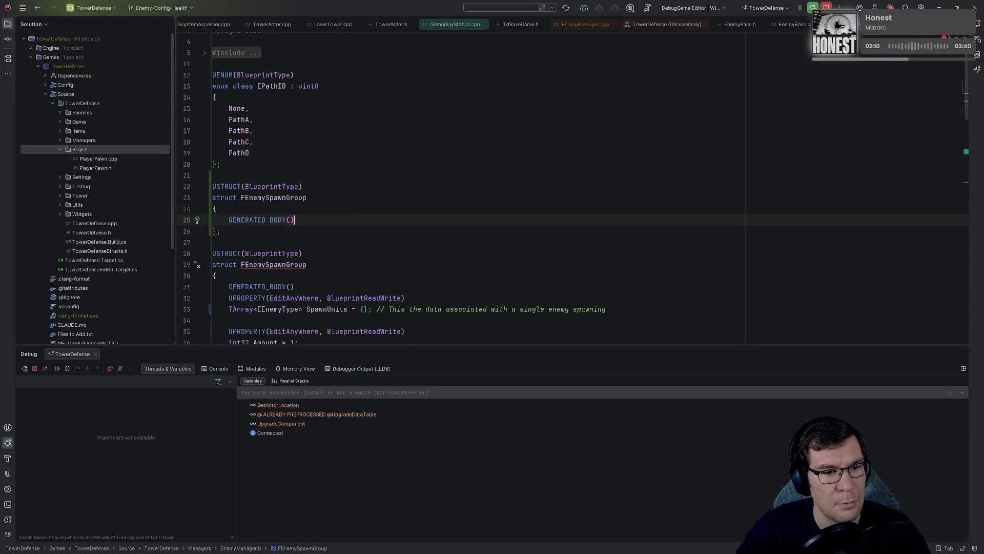
left_click(307, 197)
- Name the pasted struct FEnemySpawnGroup2 and check the file's SpawnUnit usages
type("2")
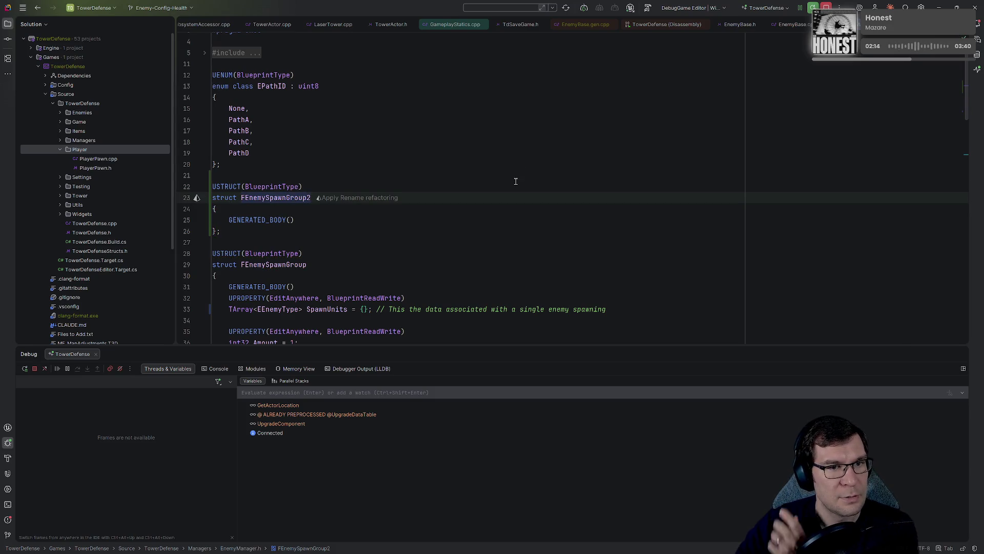
scroll(515, 157, "down", 3)
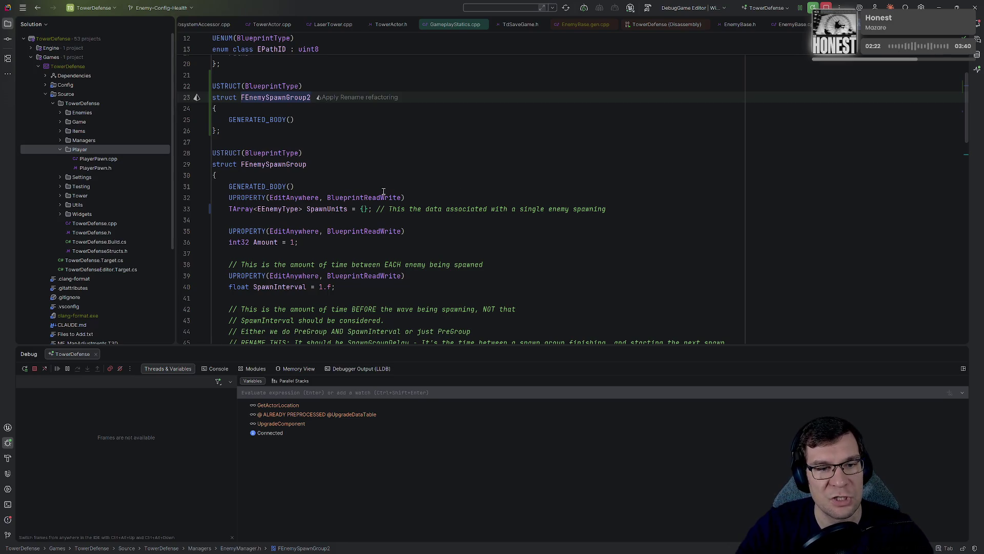
left_click_drag(308, 209, 344, 209)
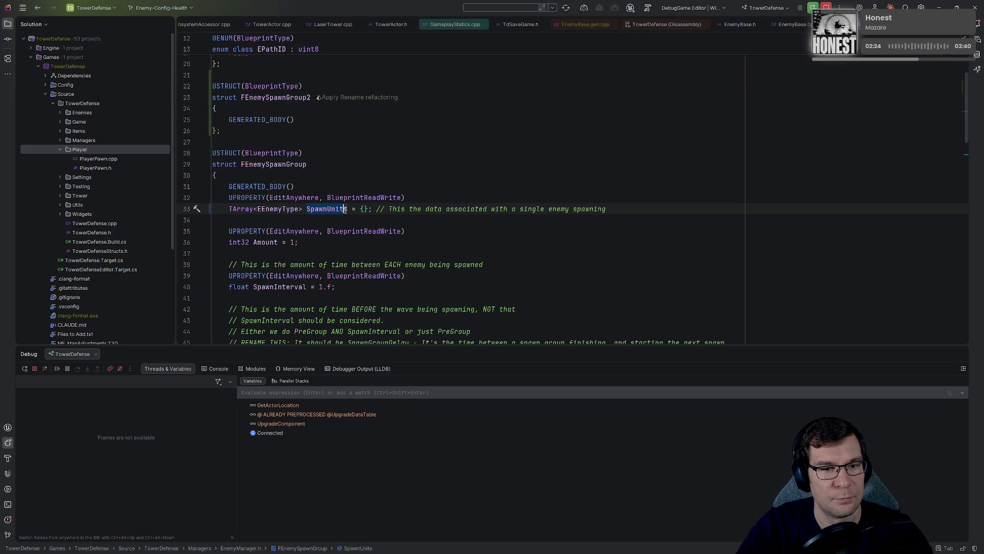
scroll(425, 133, "down", 2)
key("ctrl+f")
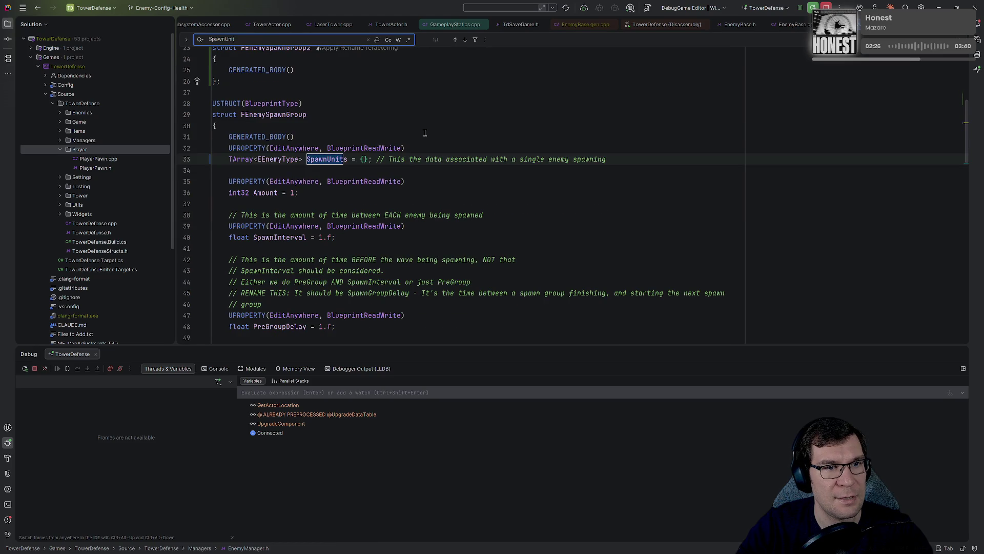
scroll(425, 133, "down", 1)
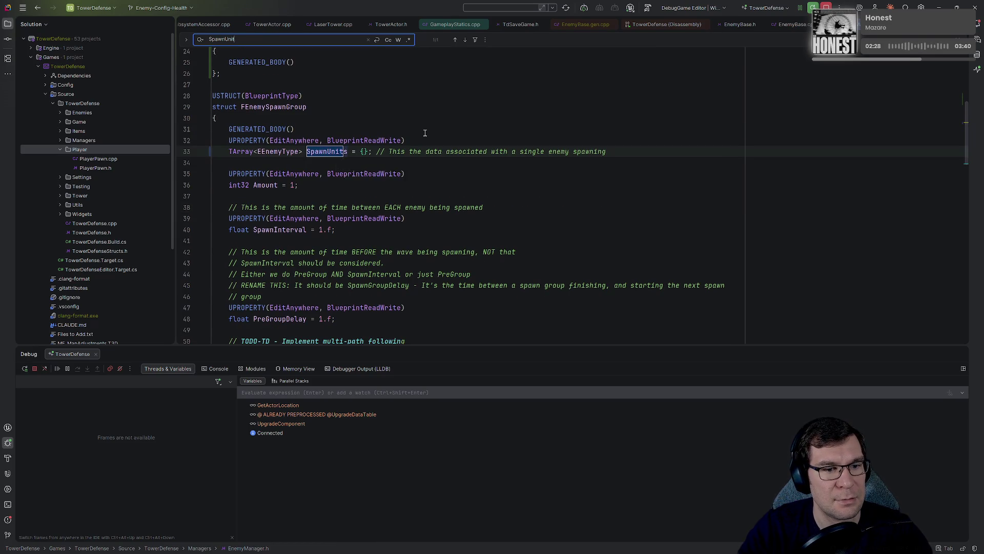
scroll(384, 293, "up", 4)
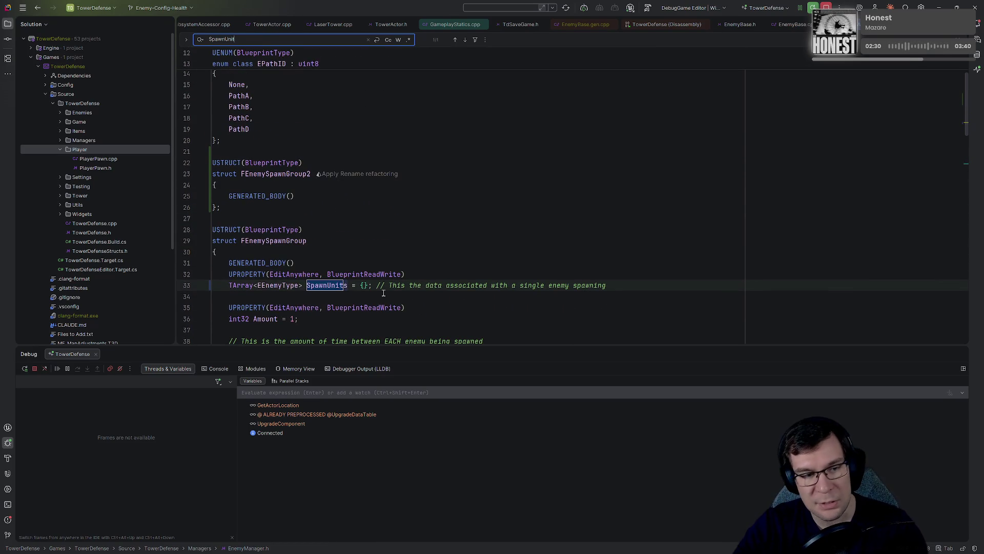
- Rename FEnemySpawnGroup2 to FSpawnUnit
double_click(248, 172)
type("FSpawnUnit")
left_click(341, 194)
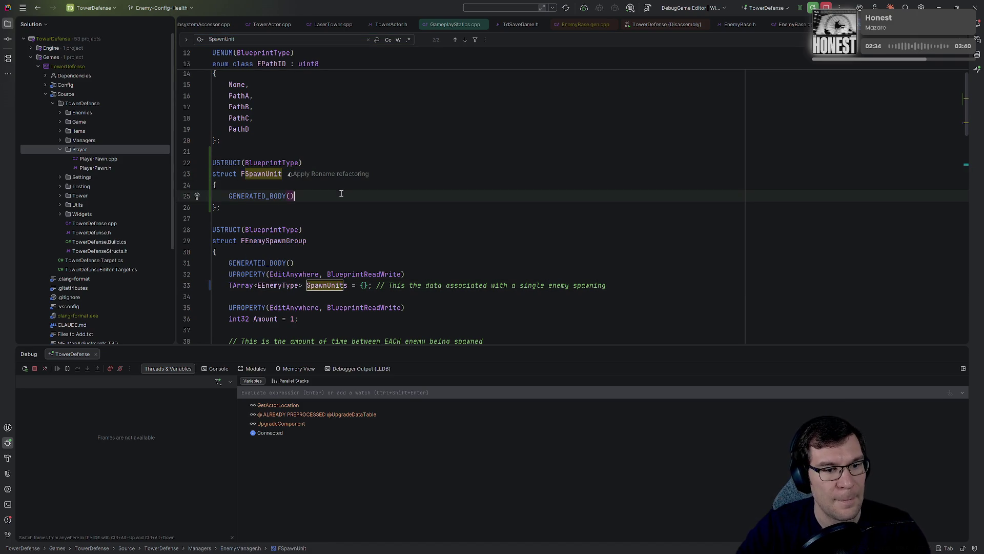
left_click(284, 276)
- Declare an EEnemyType EnemyType member under GENERATED_BODY() in FSpawnUnit
left_click(285, 285)
left_click(317, 194)
key("Return")
type("EEnemyType ")
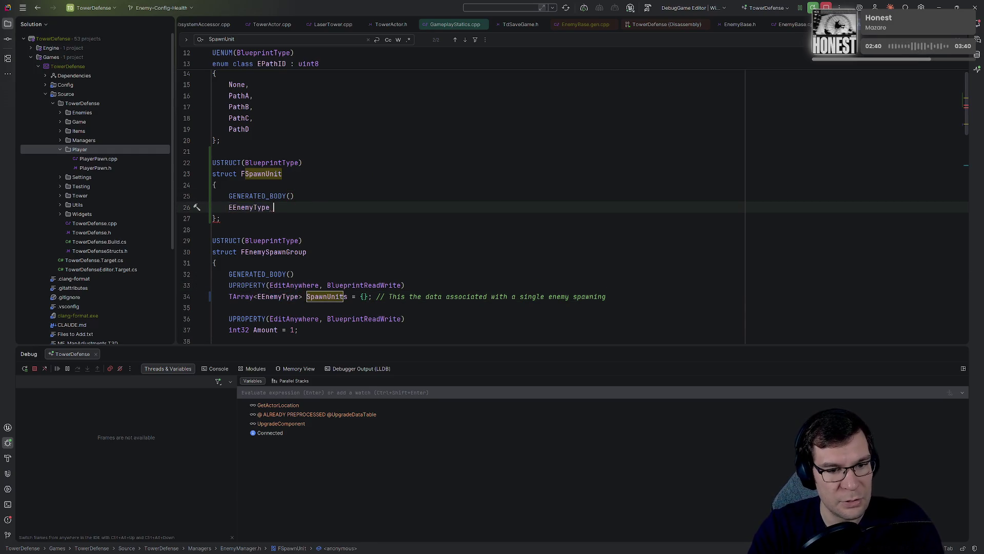
type("En")
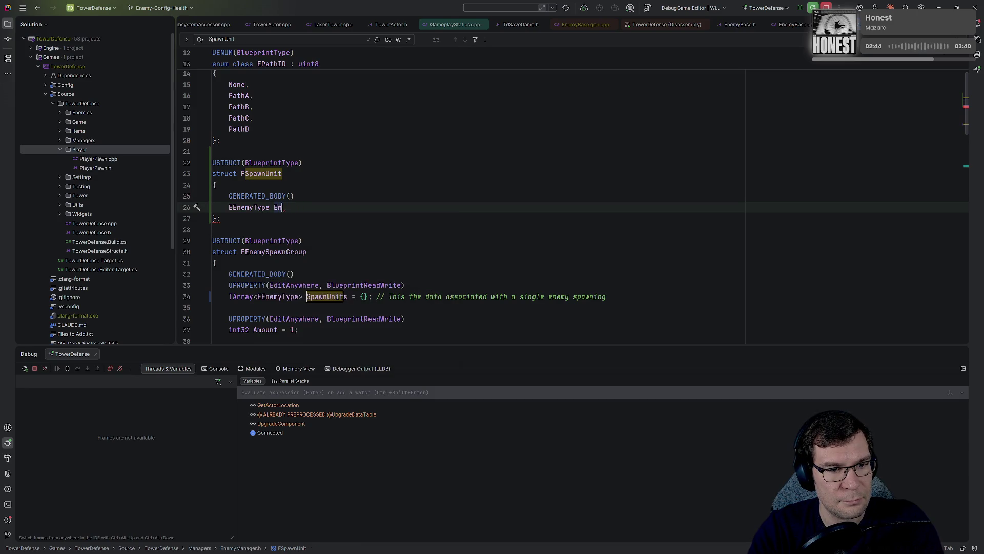
type("emiesnemyType;")
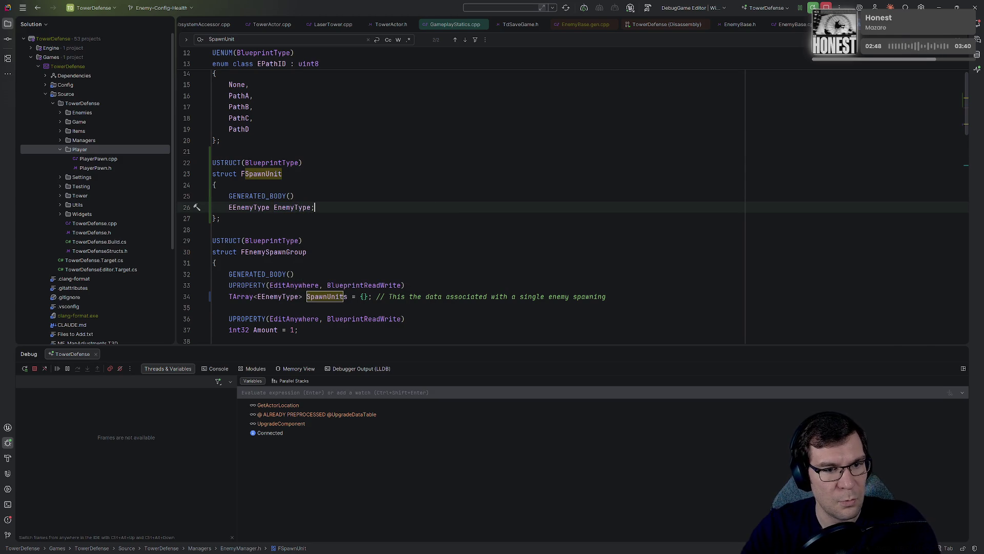
key("Return")
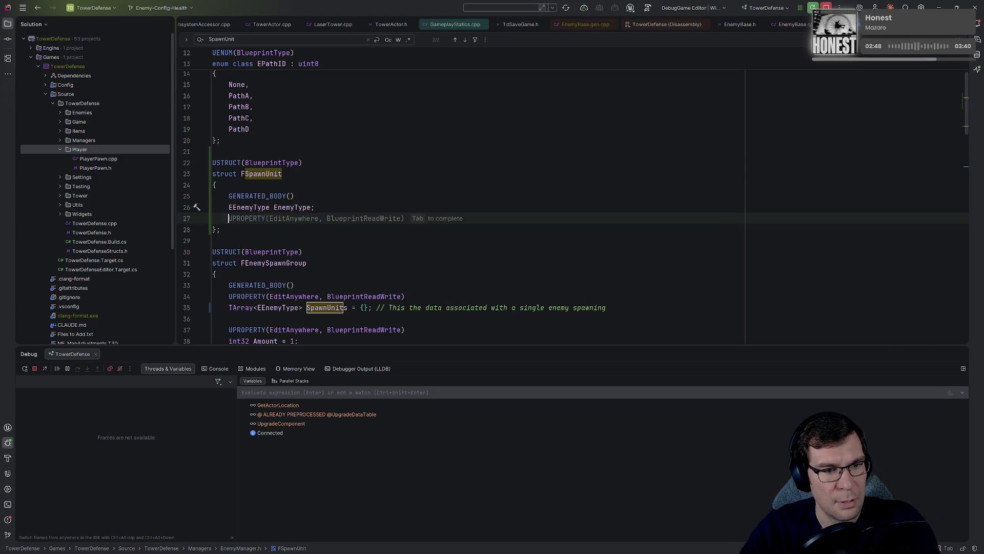
- Mark EnemyType UPROPERTY(EditAnywhere, BlueprintReadWrite) and start a second UPROPERTY line below
key("Down")
key("Down")
key("Down")
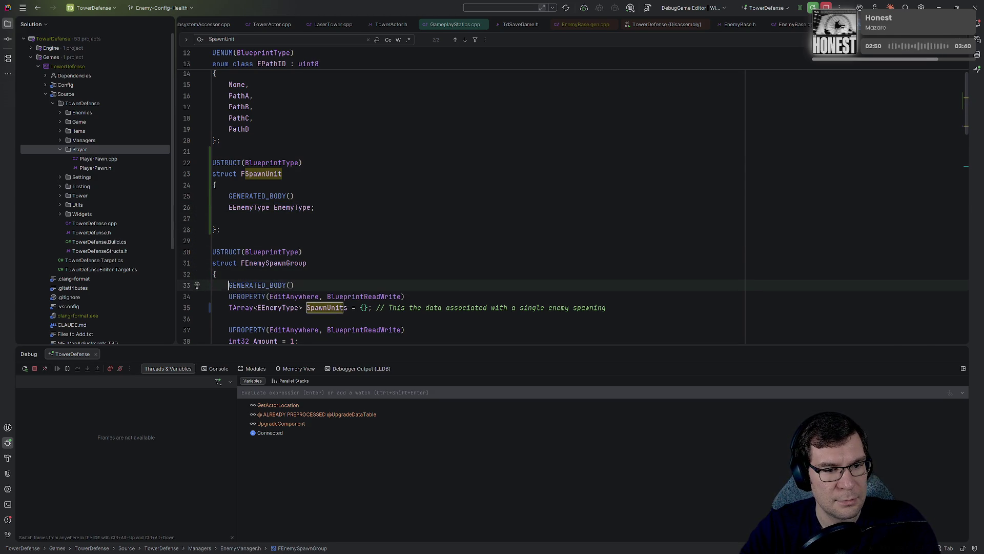
key("Up")
key("Up")
key("Up")
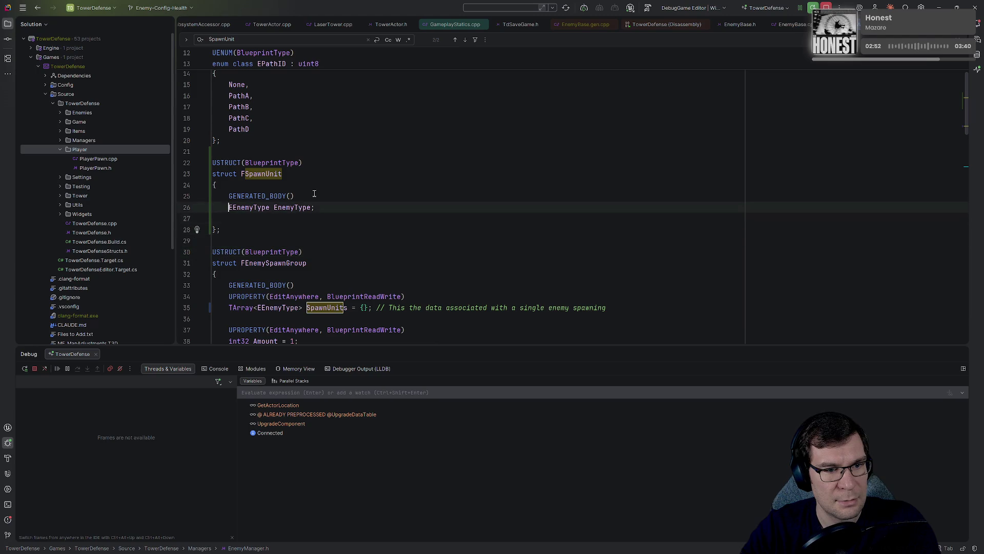
type("UPROPERTY(EditAnywhere, BlueprintReadWrite)")
key("End")
key("Return")
key("Return")
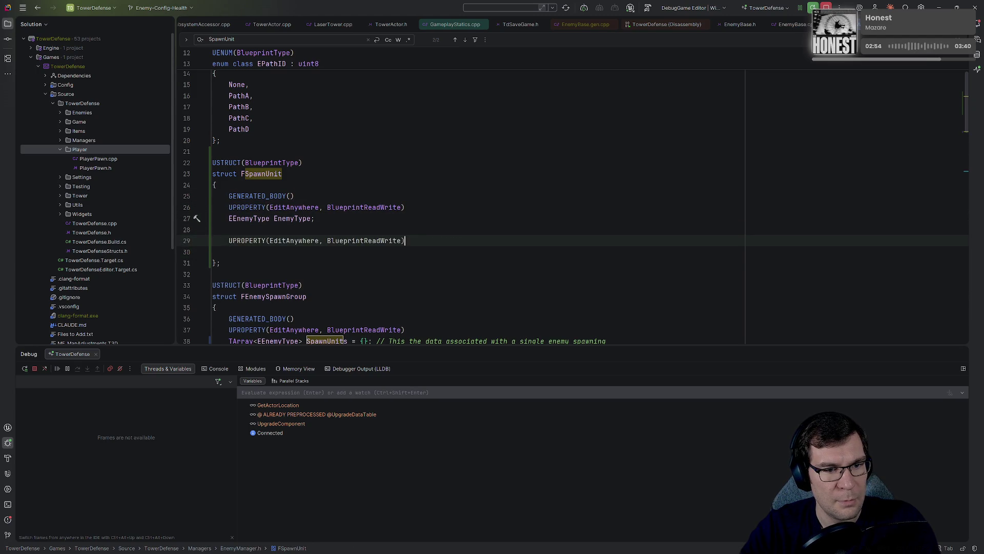
key("Return")
scroll(513, 237, "down", 2)
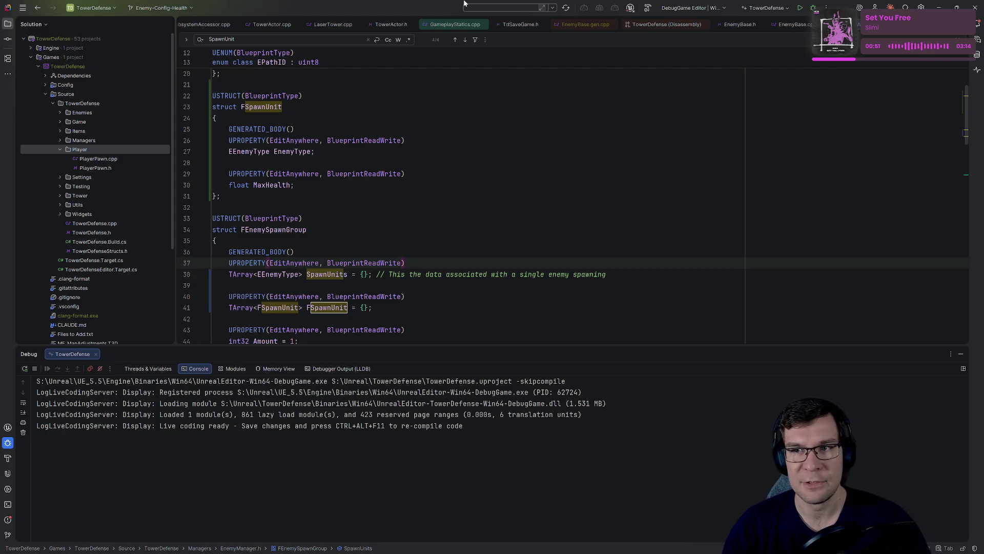
- Build the project in Rider after adding float MaxHealth and the TArray<FSpawnUnit> field
left_click(814, 8)
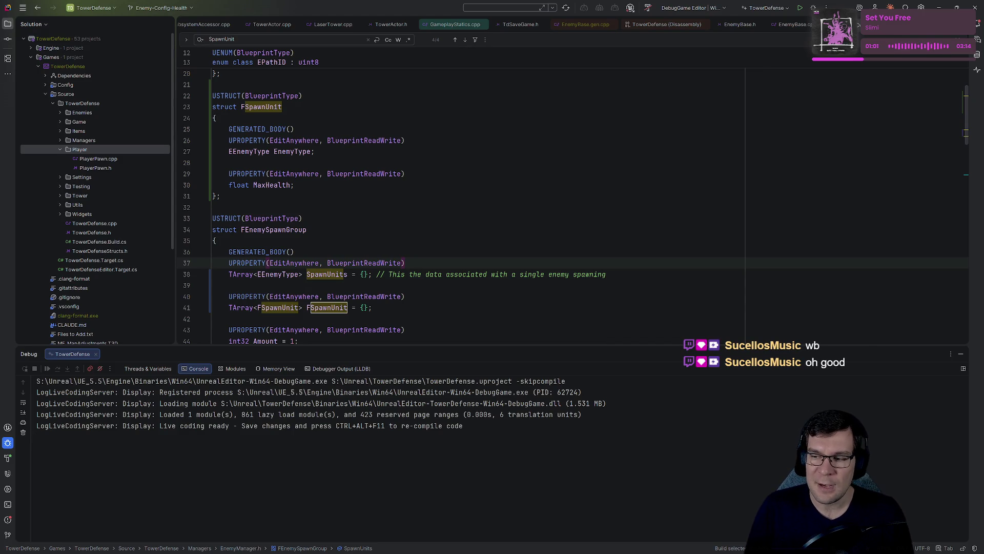
- Relaunch Unreal Editor under the debugger with F5
key("F5")
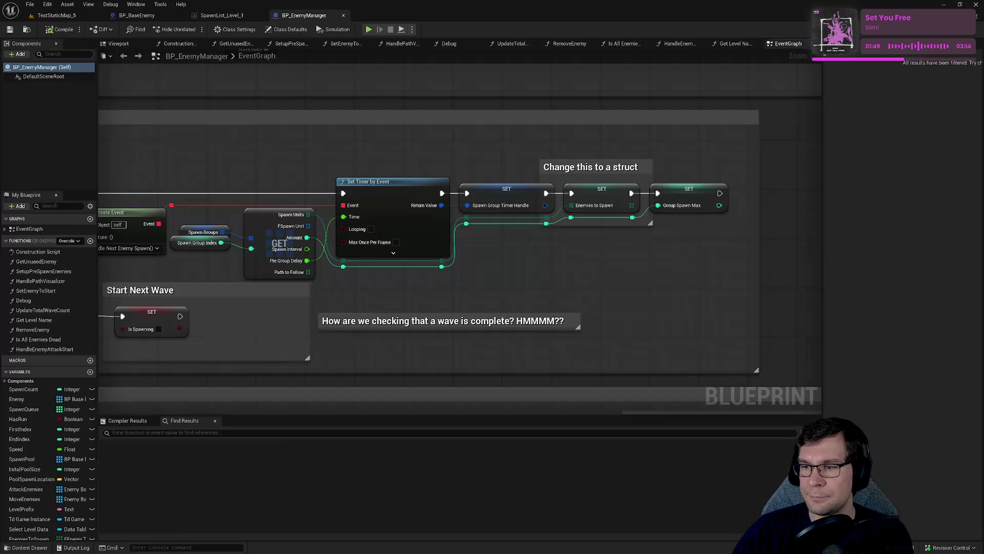
- Pan to the GET node by Set Timer by Event and drag its FSpawn Unit pin to list actions
mouse_move(501, 335)
left_mouse_down()
mouse_move(617, 301)
mouse_move(671, 241)
left_mouse_up()
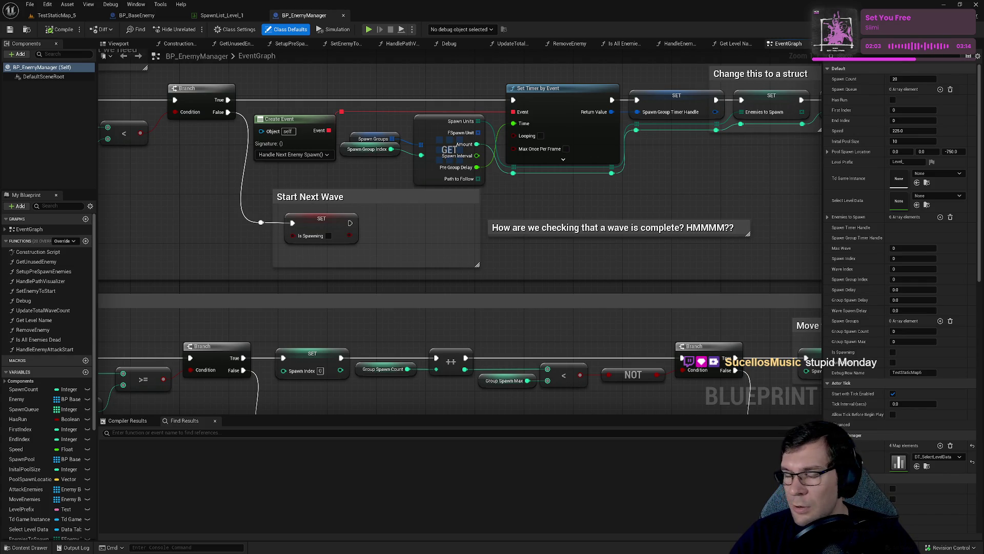
left_click_drag(306, 287, 445, 260)
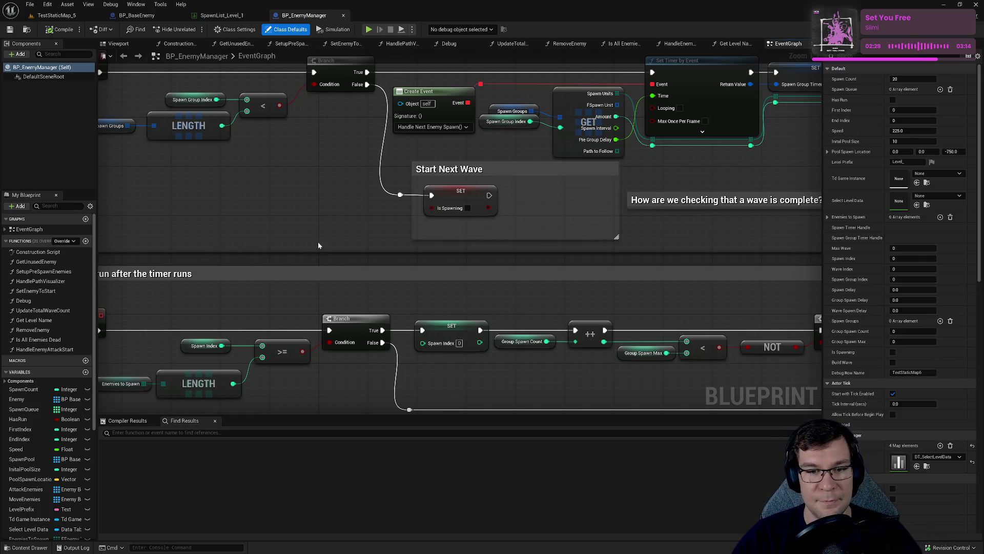
left_click_drag(317, 259, 342, 225)
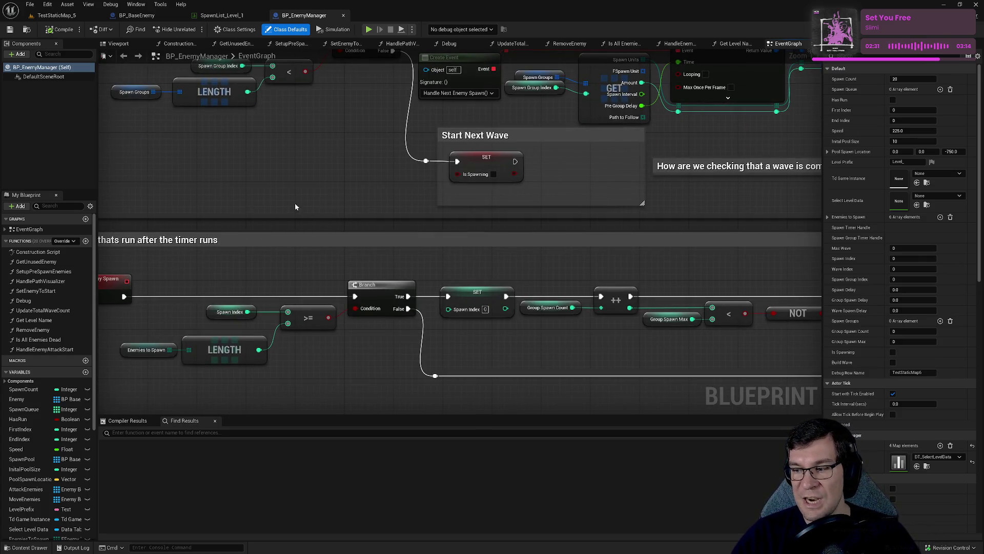
mouse_move(443, 191)
left_mouse_down()
mouse_move(422, 292)
mouse_move(121, 309)
left_mouse_up()
left_click_drag(497, 266, 500, 297)
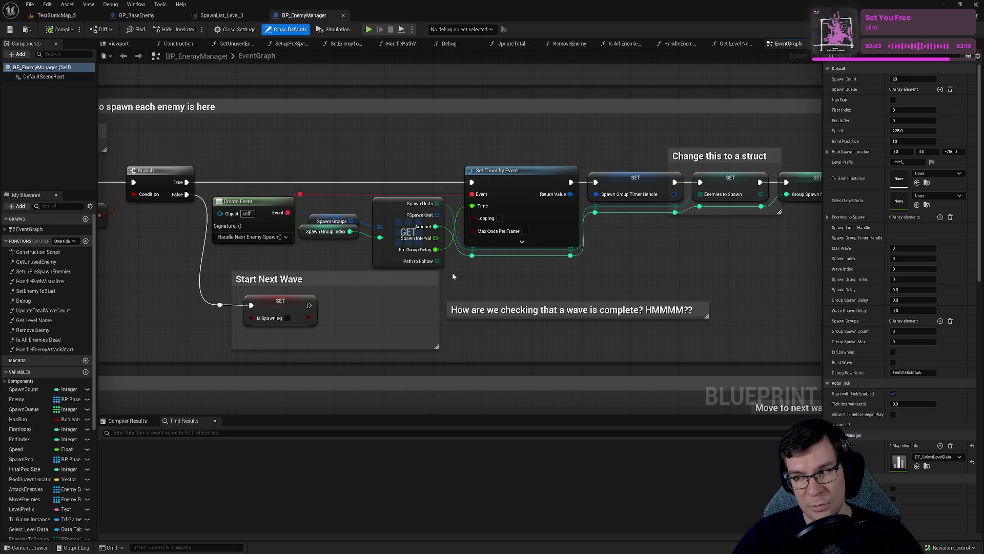
left_click_drag(452, 276, 433, 255)
mouse_move(417, 194)
left_mouse_down()
mouse_move(477, 277)
mouse_move(480, 258)
left_mouse_up()
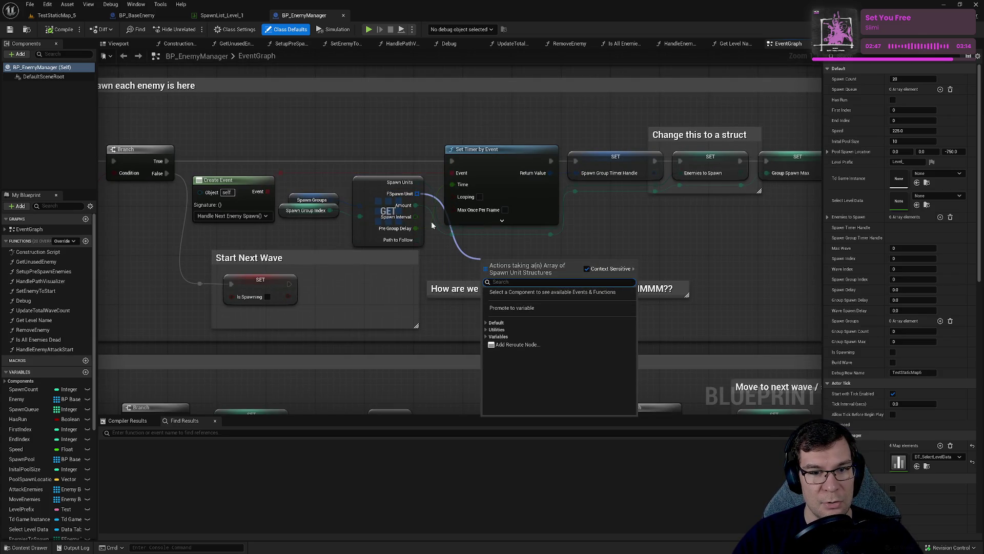
- Promote the FSpawn Unit output to a variable and wire its SET after Enemies to Spawn
left_click(417, 194)
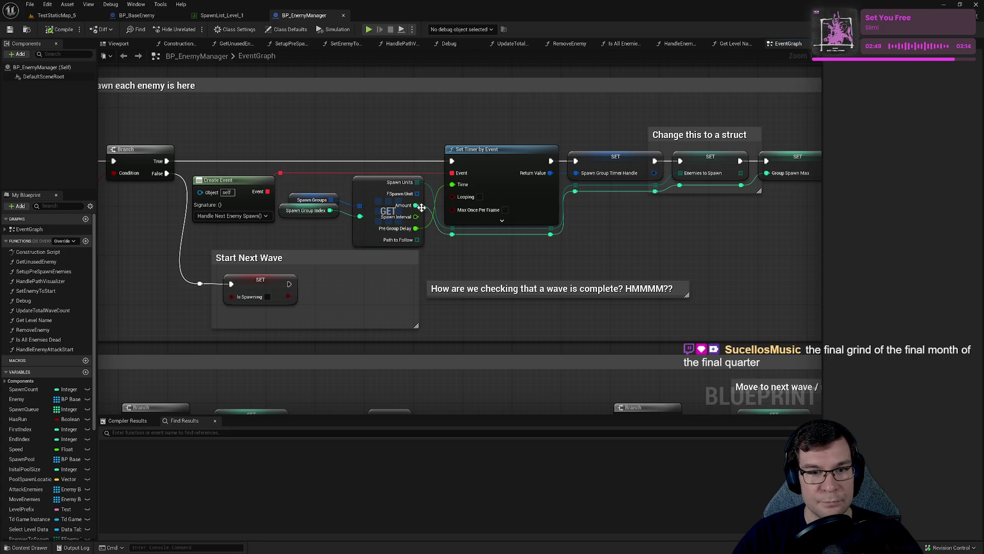
right_click(418, 195)
left_click(462, 220)
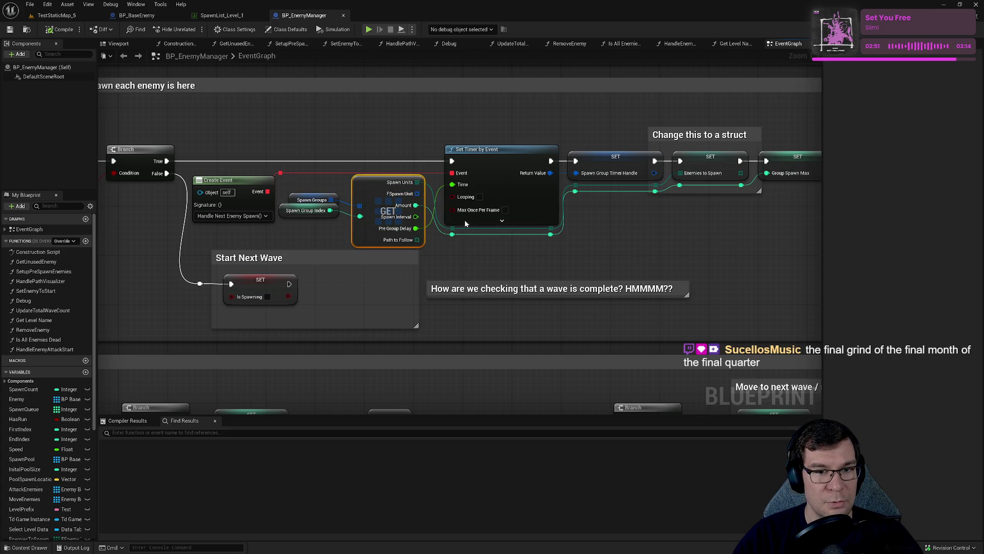
mouse_move(507, 208)
left_mouse_down()
mouse_move(734, 247)
mouse_move(667, 224)
mouse_move(445, 250)
mouse_move(626, 240)
mouse_move(585, 198)
mouse_move(628, 230)
mouse_move(668, 207)
left_mouse_up()
double_click(640, 243)
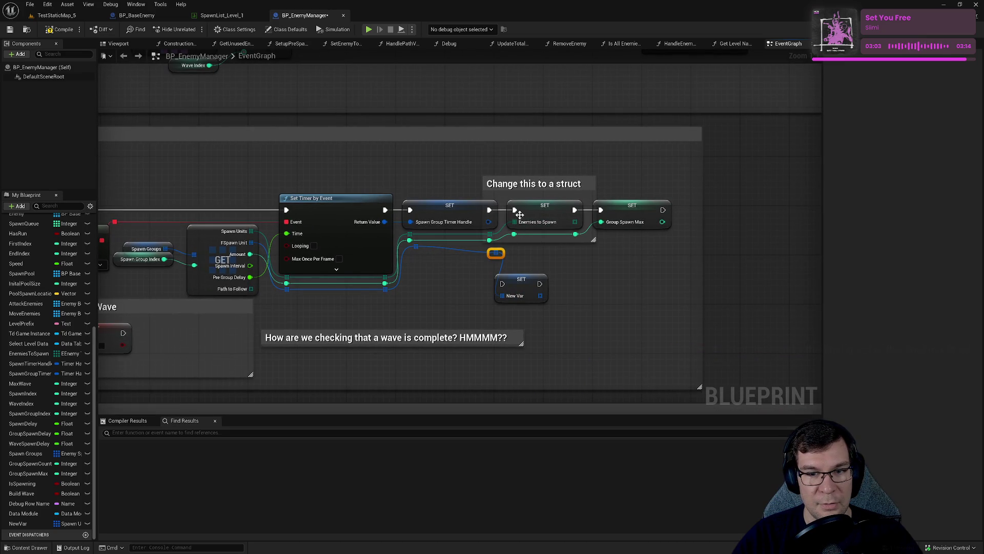
left_click_drag(574, 210, 503, 283)
mouse_move(540, 283)
left_mouse_down()
mouse_move(614, 215)
mouse_move(561, 276)
left_mouse_up()
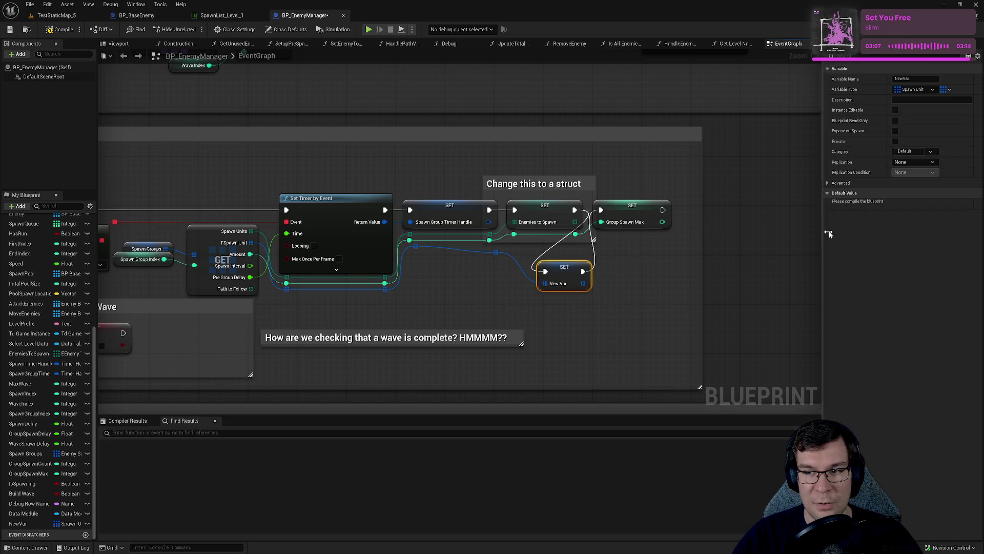
- Compile, rename the new variable to Spawn Units, tidy its SET node, and save BP_EnemyManager
left_click(61, 30)
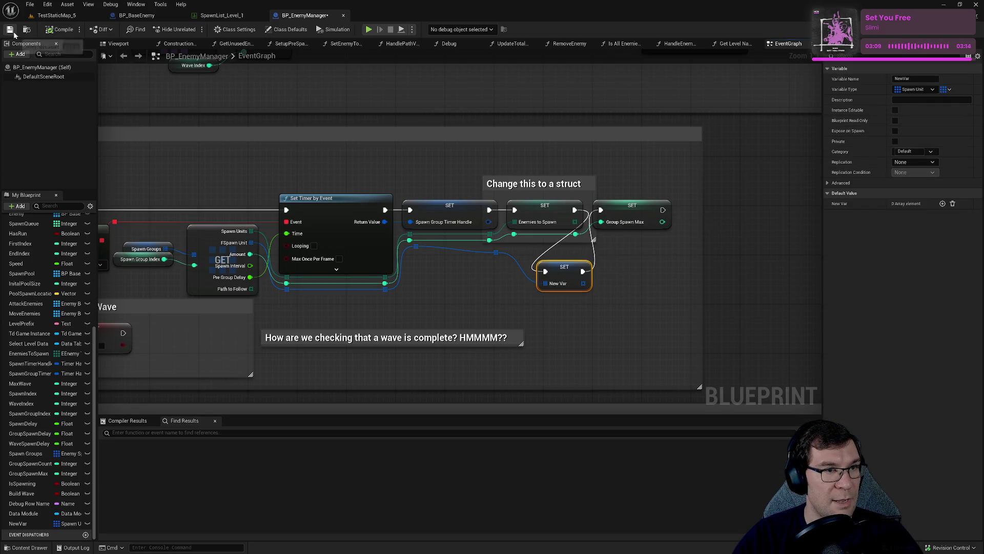
left_click(9, 30)
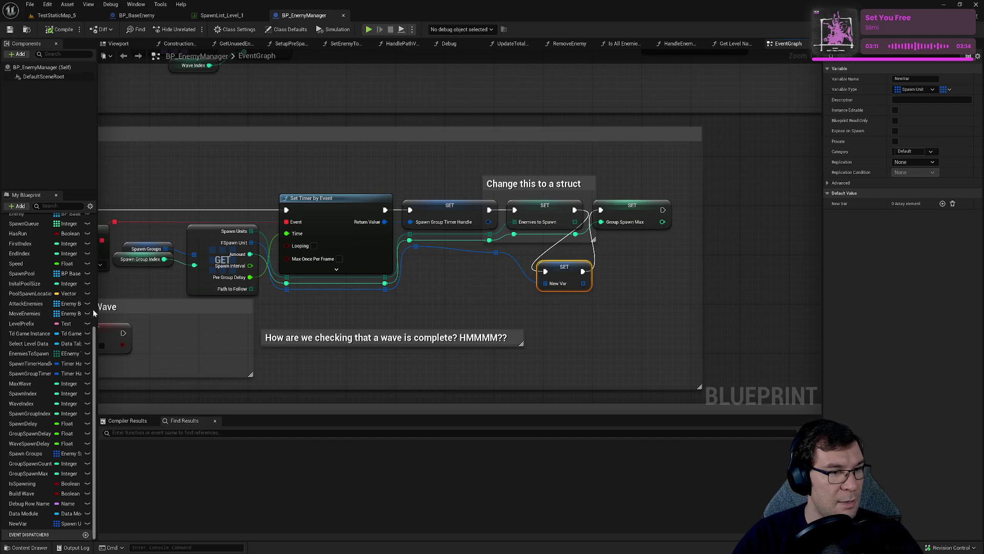
scroll(95, 307, "up", 5)
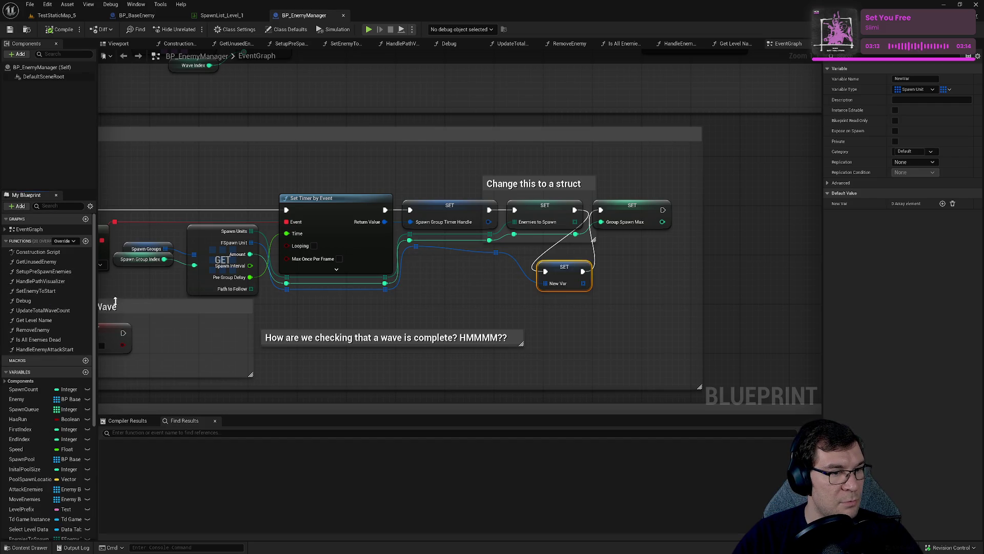
mouse_move(97, 294)
left_mouse_down()
mouse_move(223, 294)
mouse_move(199, 294)
left_mouse_up()
scroll(119, 512, "down", 10)
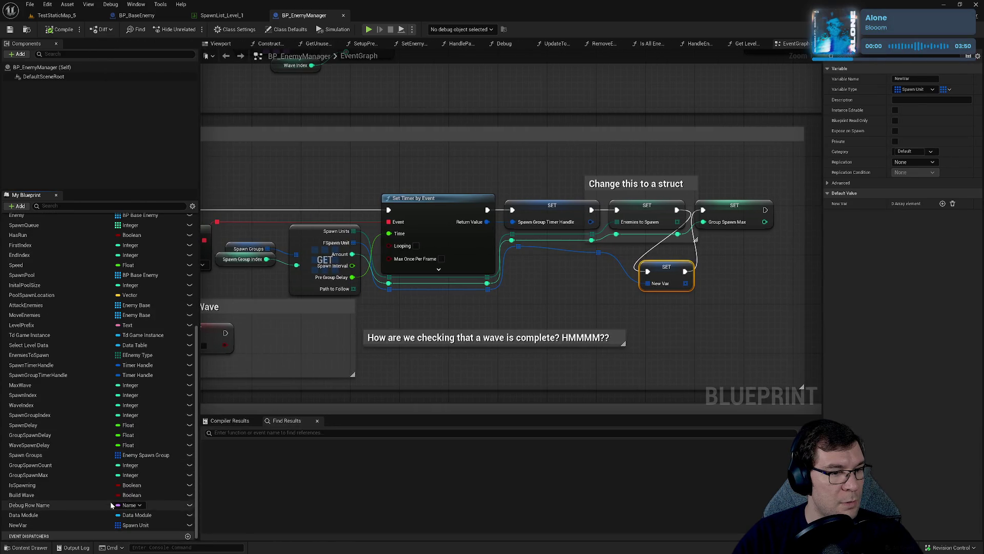
left_click(61, 523)
key("F2")
type("Spawn")
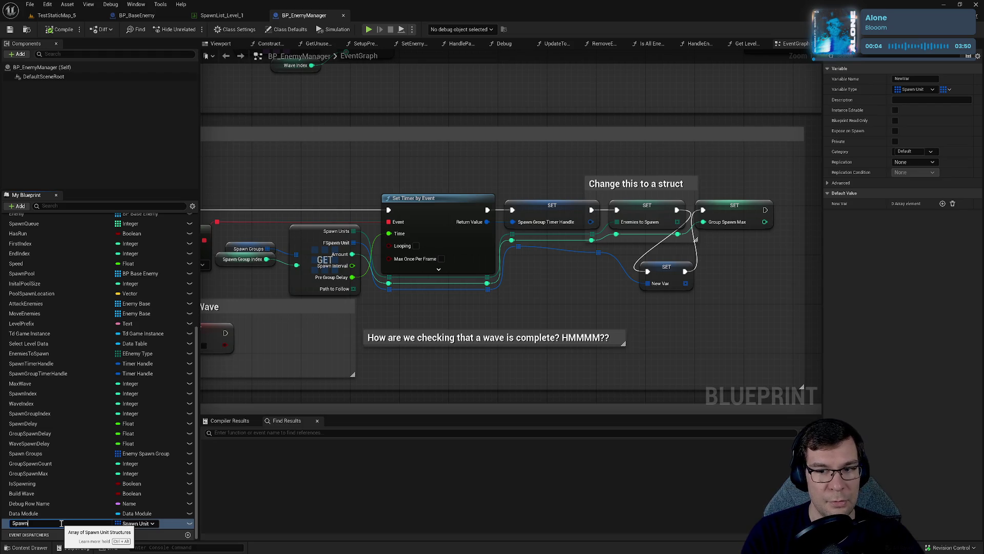
type(" Units")
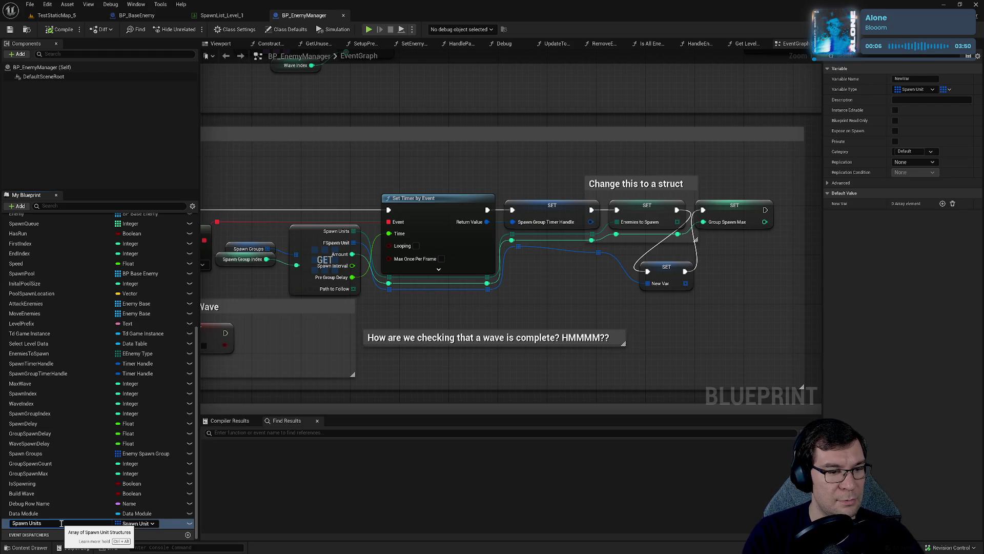
key("Return")
mouse_move(677, 268)
left_mouse_down()
mouse_move(658, 262)
mouse_move(740, 223)
left_mouse_up()
left_click(60, 30)
left_click(9, 29)
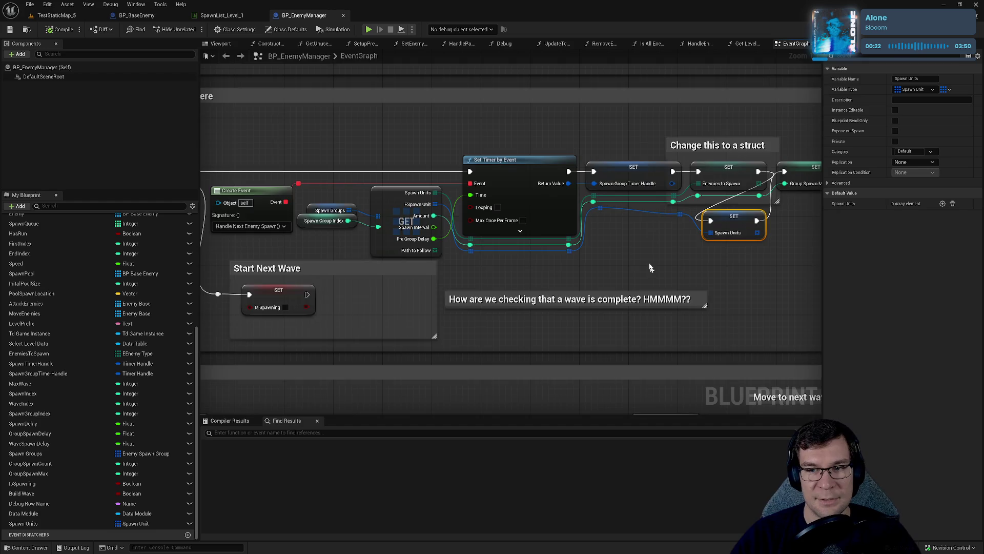
- Place a Spawn Units getter beside the individual-enemy spawn code
left_click_drag(650, 264, 624, 107)
scroll(624, 106, "down", 8)
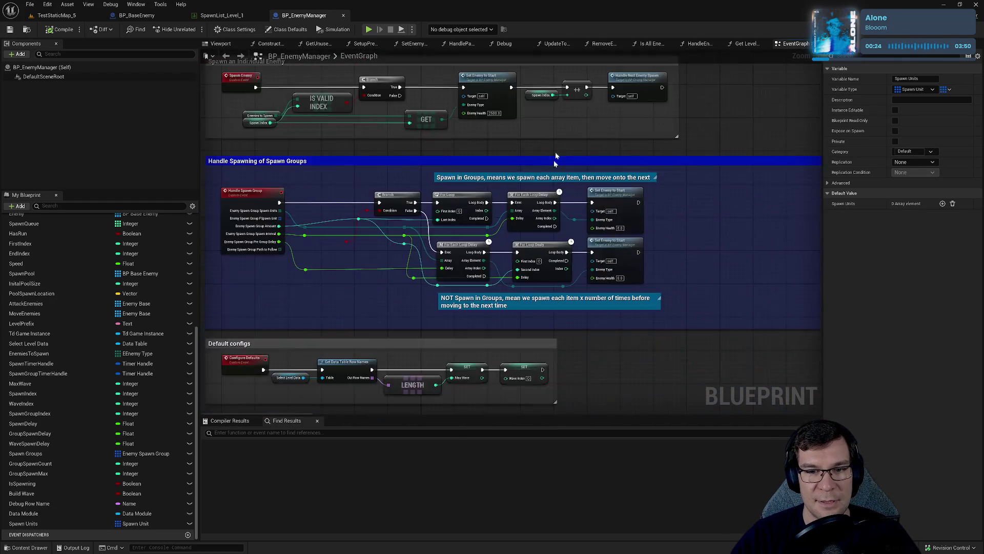
scroll(518, 203, "up", 5)
mouse_move(527, 213)
left_mouse_down()
mouse_move(607, 192)
mouse_move(633, 69)
left_mouse_up()
scroll(567, 253, "down", 2)
scroll(564, 268, "up", 2)
mouse_move(564, 268)
left_mouse_down()
mouse_move(540, 170)
mouse_move(559, 256)
mouse_move(641, 282)
left_mouse_up()
scroll(674, 285, "down", 2)
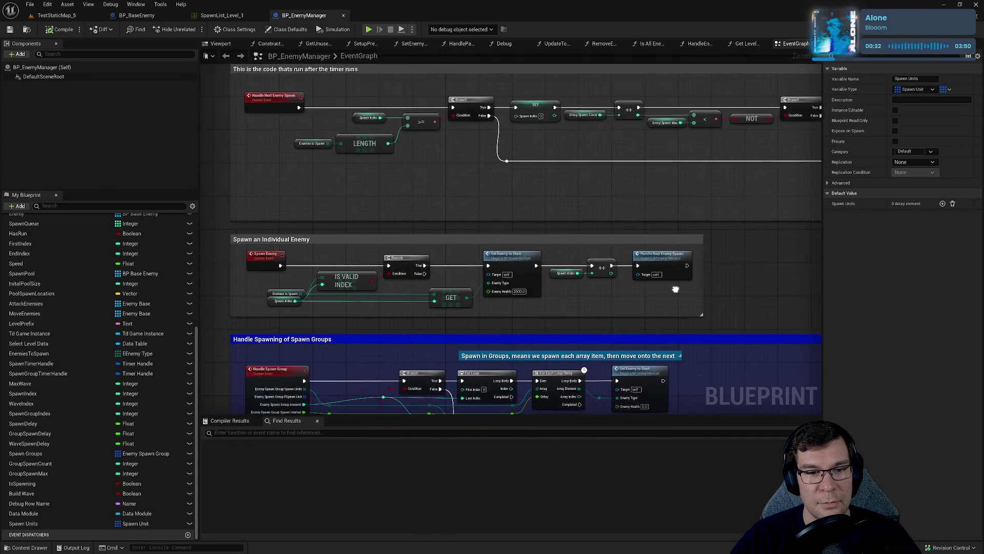
scroll(607, 249, "up", 5)
left_click_drag(494, 239, 590, 265)
left_click(314, 296)
mouse_move(23, 523)
left_mouse_down()
mouse_move(434, 296)
mouse_move(396, 246)
left_mouse_up()
left_click(423, 259)
- Add an Is Valid Index node fed by Spawn Units and position both nodes
mouse_move(357, 289)
left_mouse_down()
mouse_move(369, 261)
mouse_move(349, 245)
left_mouse_up()
type("is valid")
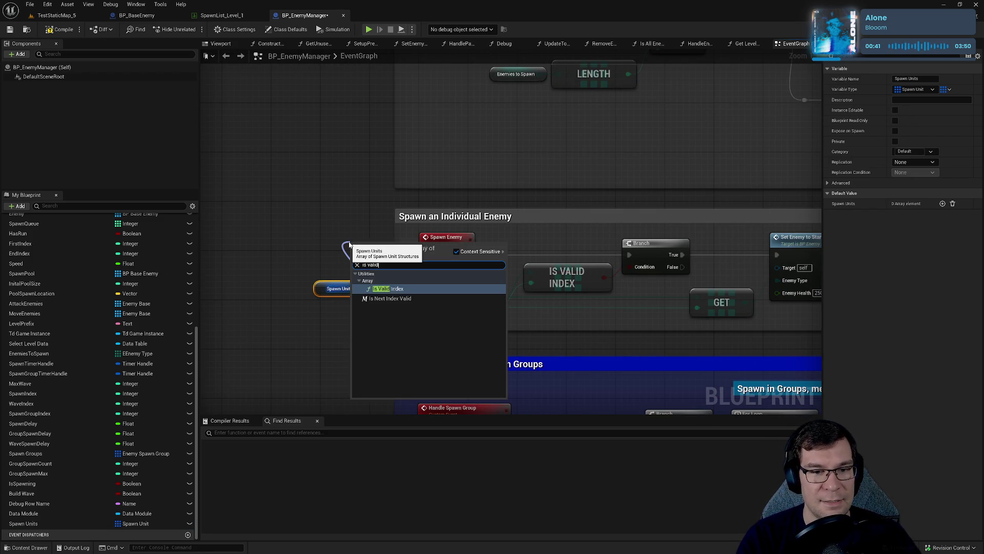
key("Return")
mouse_move(388, 254)
left_mouse_down()
mouse_move(357, 278)
mouse_move(412, 287)
mouse_move(662, 275)
mouse_move(629, 267)
left_mouse_up()
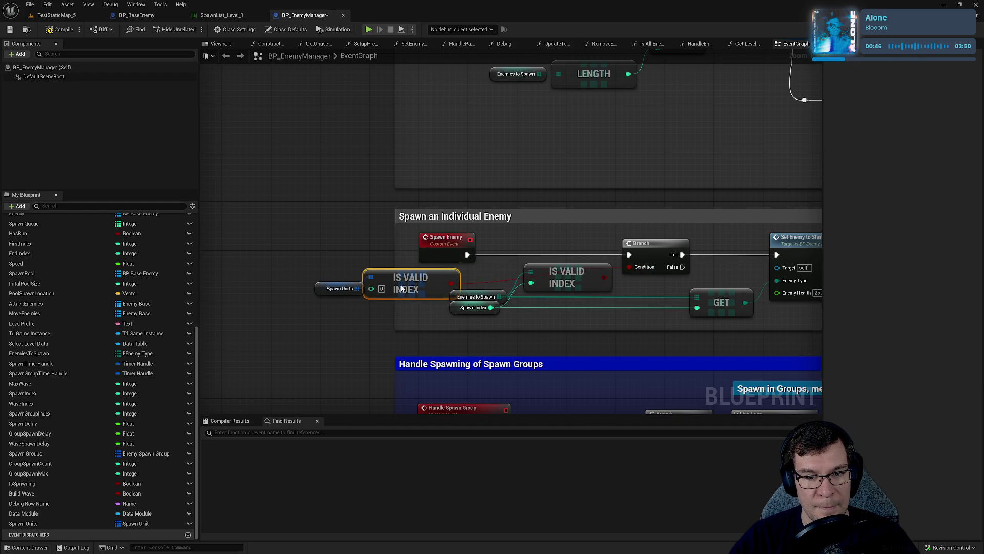
left_click_drag(313, 263, 380, 314)
left_click_drag(417, 283, 254, 269)
- Add a second Spawn Units getter with a GET node indexed by Spawn Index
left_click(249, 263)
key("ctrl+v")
mouse_move(451, 328)
left_mouse_down()
mouse_move(469, 315)
mouse_move(549, 317)
left_mouse_up()
type("get")
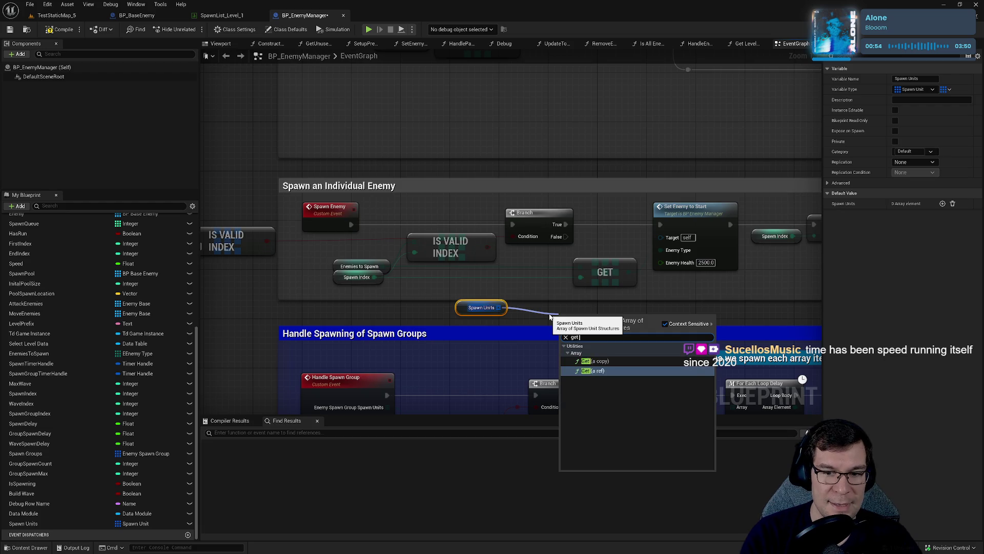
key("Return")
left_click_drag(562, 332, 375, 284)
- Add a Break Spawn Unit node, feeding Enemy Type and Max Health into Set Enemy to Start
mouse_move(619, 328)
left_mouse_down()
mouse_move(494, 342)
mouse_move(504, 338)
left_mouse_up()
type("break")
key("Return")
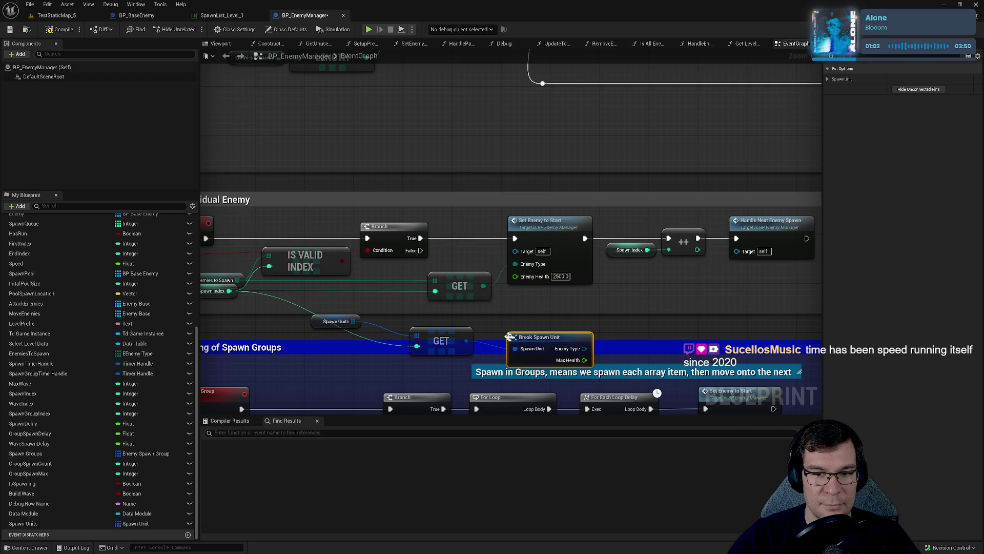
mouse_move(585, 349)
left_mouse_down()
mouse_move(519, 325)
mouse_move(515, 264)
left_mouse_up()
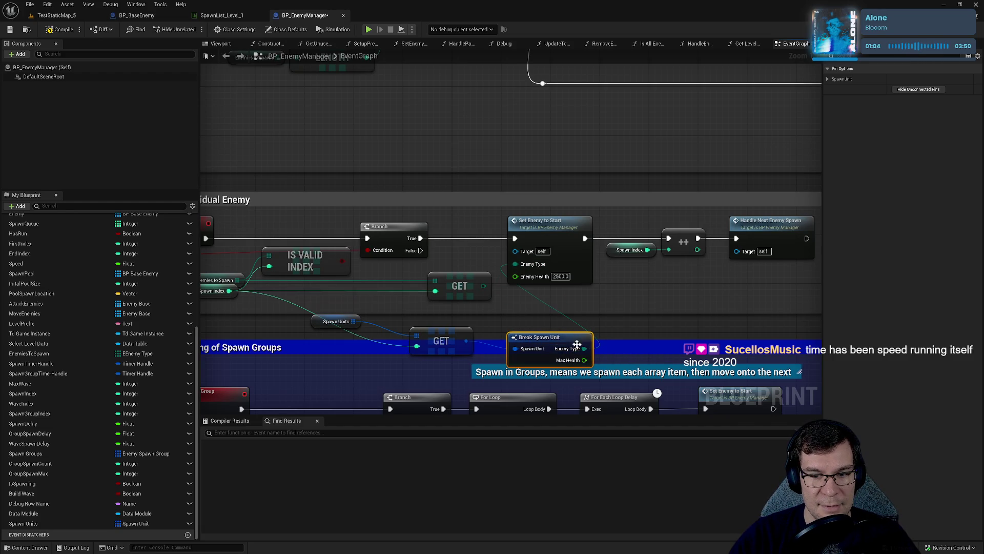
left_click_drag(585, 360, 515, 276)
left_click_drag(538, 342, 531, 305)
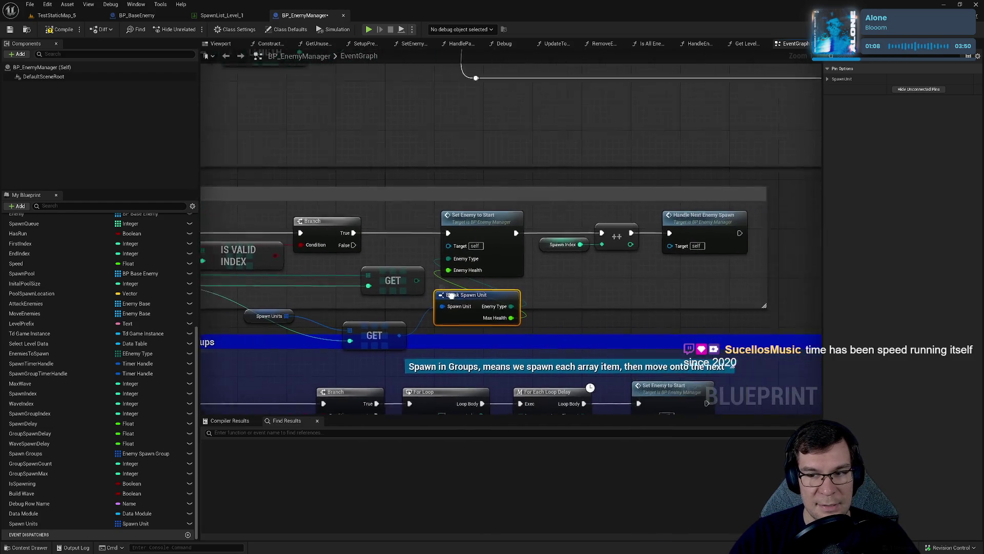
- Delete the old GET node, Enemies to Spawn and the old Is Valid Index
left_click(435, 264)
key("Delete")
mouse_move(356, 259)
left_mouse_down()
mouse_move(482, 279)
mouse_move(231, 272)
mouse_move(246, 262)
mouse_move(230, 269)
mouse_move(624, 268)
mouse_move(588, 265)
left_mouse_up()
key("Delete")
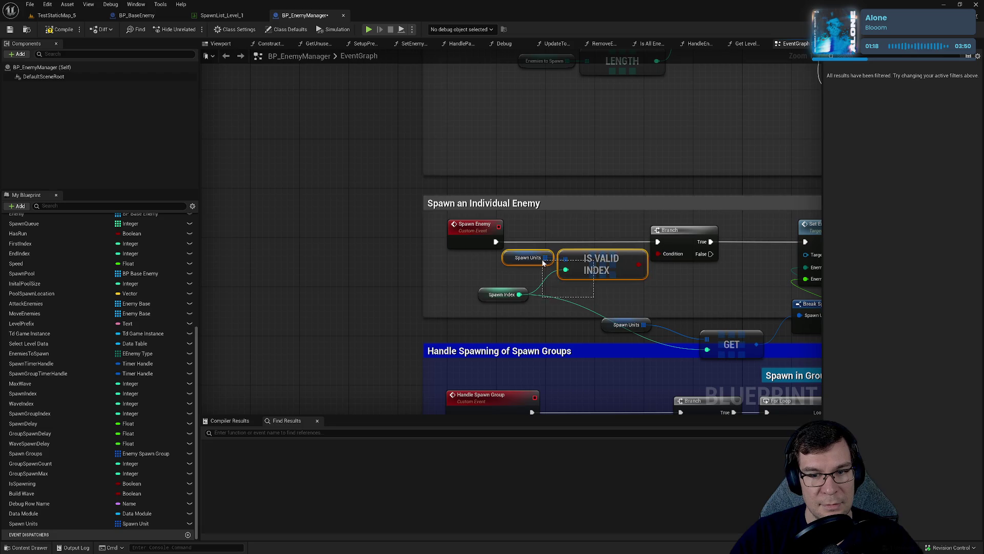
- Connect Spawn Units to the GET node's array input
left_click_drag(462, 241, 233, 226)
left_click(433, 227)
left_click(464, 227)
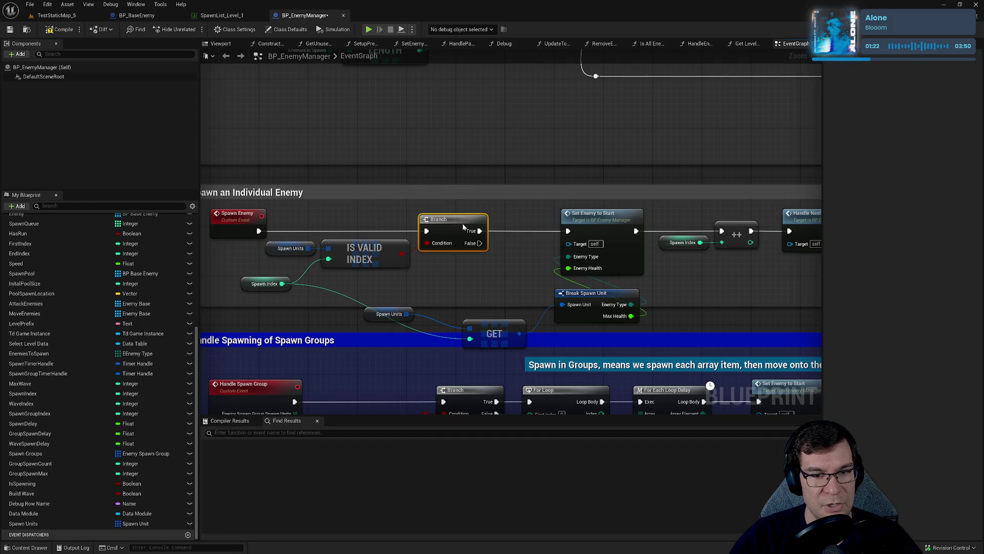
mouse_move(469, 328)
left_mouse_down()
mouse_move(428, 301)
mouse_move(453, 291)
left_mouse_up()
mouse_move(406, 313)
left_mouse_down()
mouse_move(470, 328)
mouse_move(482, 305)
left_mouse_up()
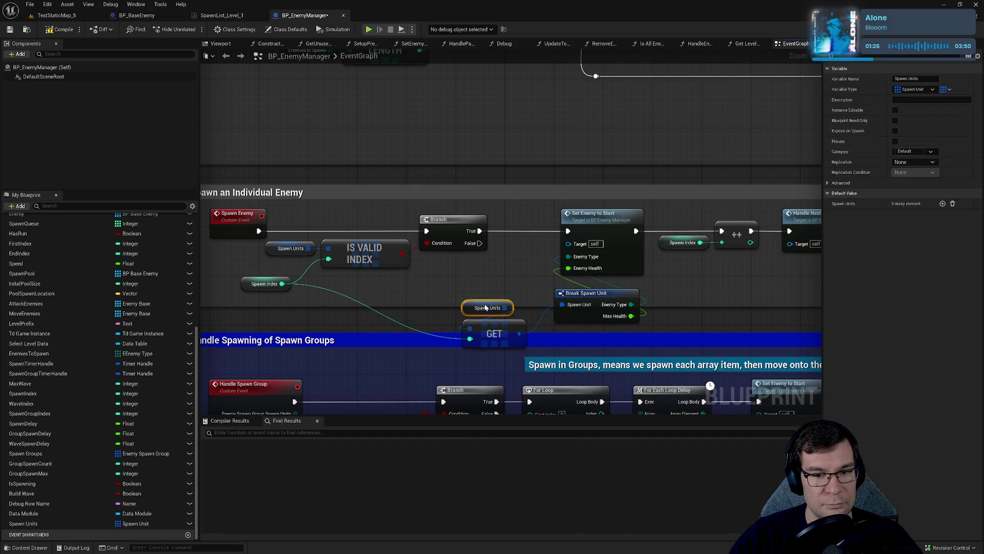
- Rearrange the individual-enemy nodes, extend the Spawn an Individual Enemy comment, and save
left_click(483, 327, "ctrl")
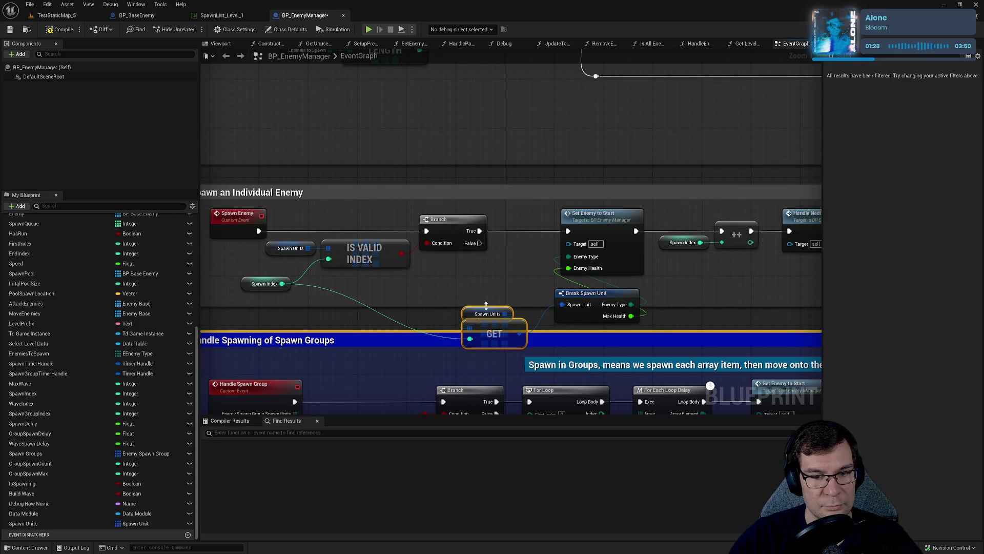
mouse_move(486, 328)
left_mouse_down()
mouse_move(486, 285)
mouse_move(463, 272)
mouse_move(464, 313)
mouse_move(479, 278)
left_mouse_up()
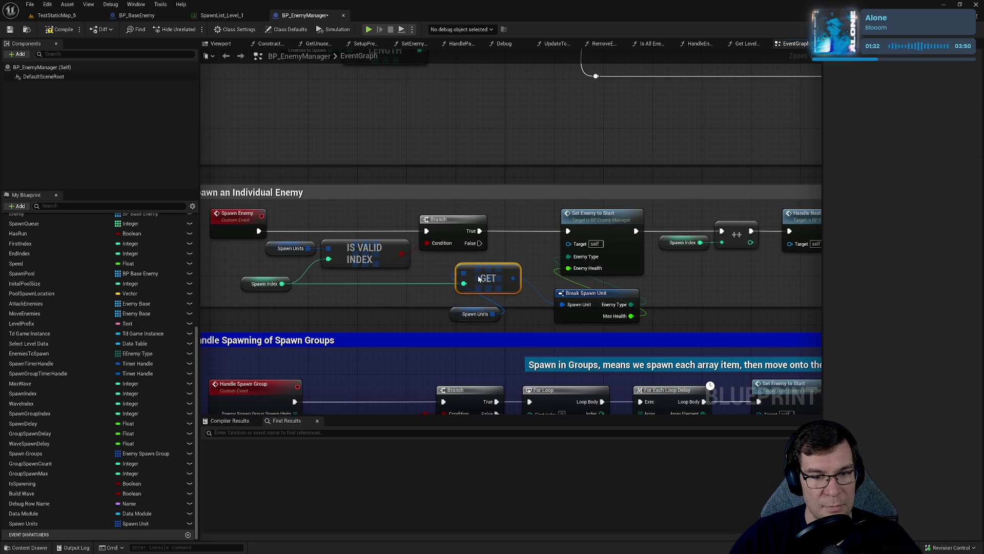
mouse_move(457, 315)
left_mouse_down()
mouse_move(505, 273)
mouse_move(450, 275)
left_mouse_up()
left_click(480, 274, "ctrl")
mouse_move(577, 298)
left_mouse_down()
mouse_move(584, 285)
mouse_move(545, 283)
left_mouse_up()
left_click(584, 213, "ctrl")
mouse_move(628, 306)
left_mouse_down()
mouse_move(629, 317)
mouse_move(401, 300)
left_mouse_up()
left_click_drag(630, 264, 410, 228)
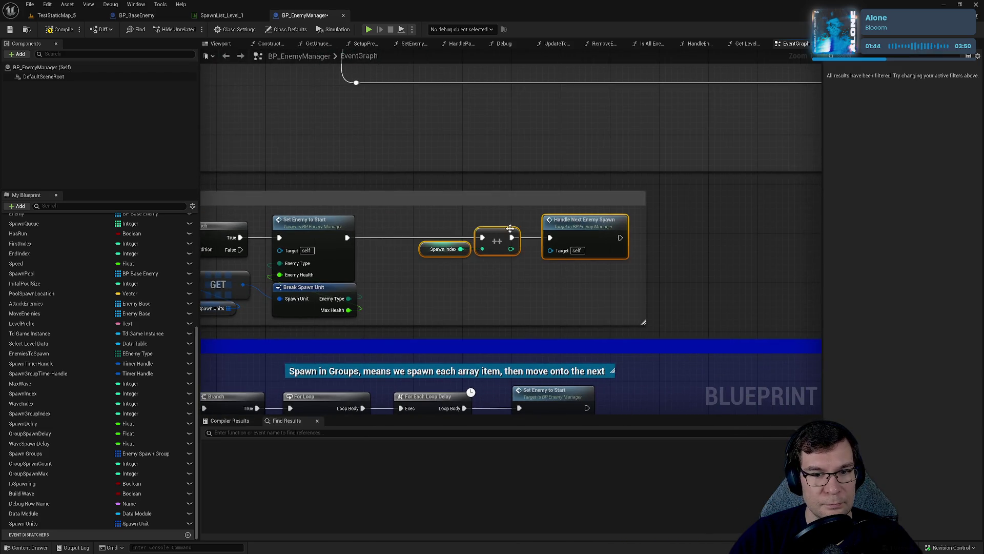
left_click_drag(499, 232, 450, 232)
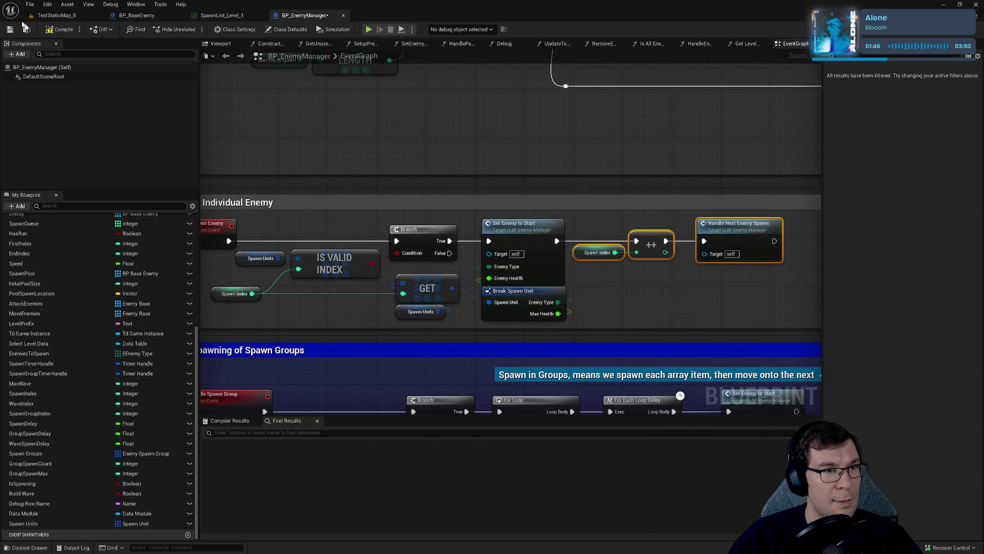
left_click(10, 29)
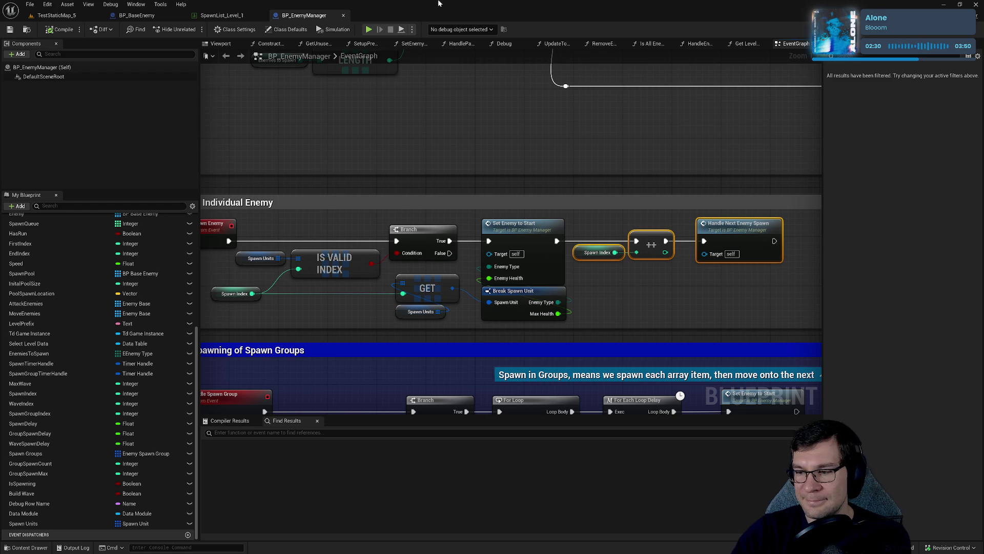
- Switch from the event graph to the SpawnList_Level_1 data table
left_click_drag(567, 198, 630, 201)
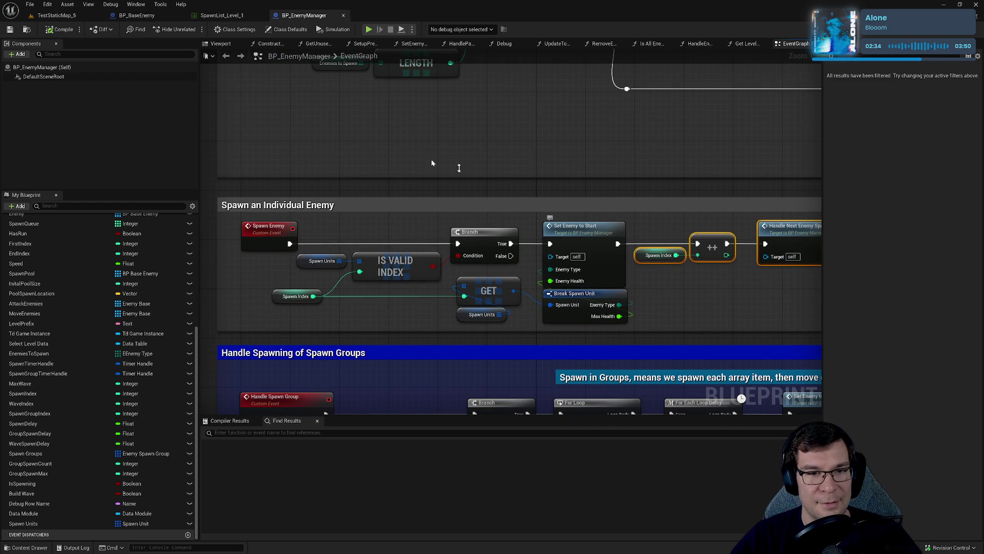
left_click(222, 15)
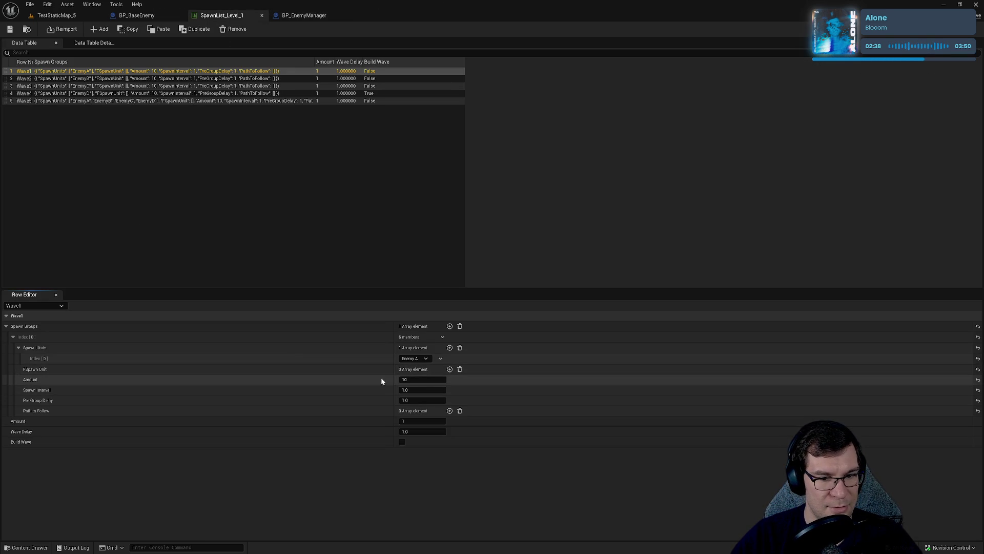
- Give Wave1 an Enemy A spawn unit with 800 max health and save
left_click(450, 369)
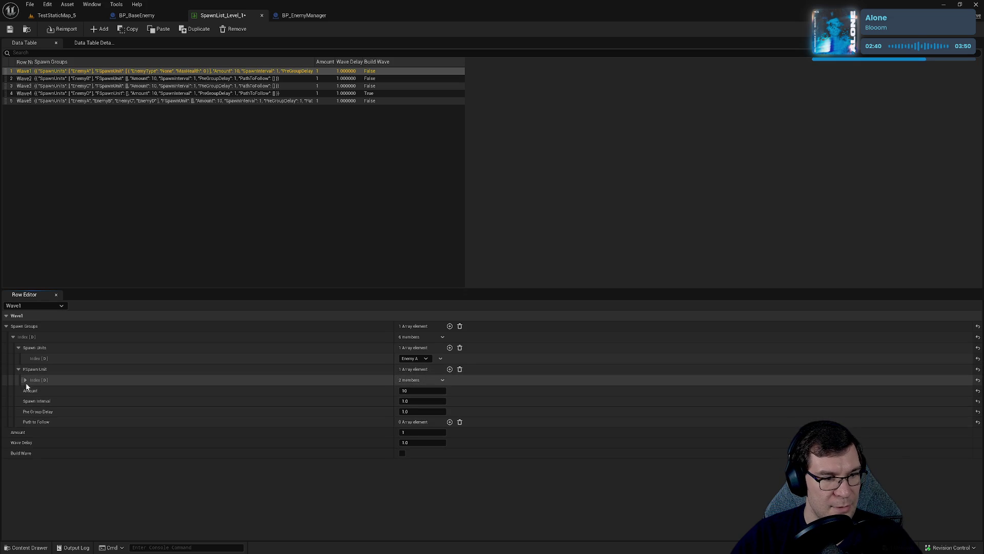
left_click(24, 380)
left_click(417, 390)
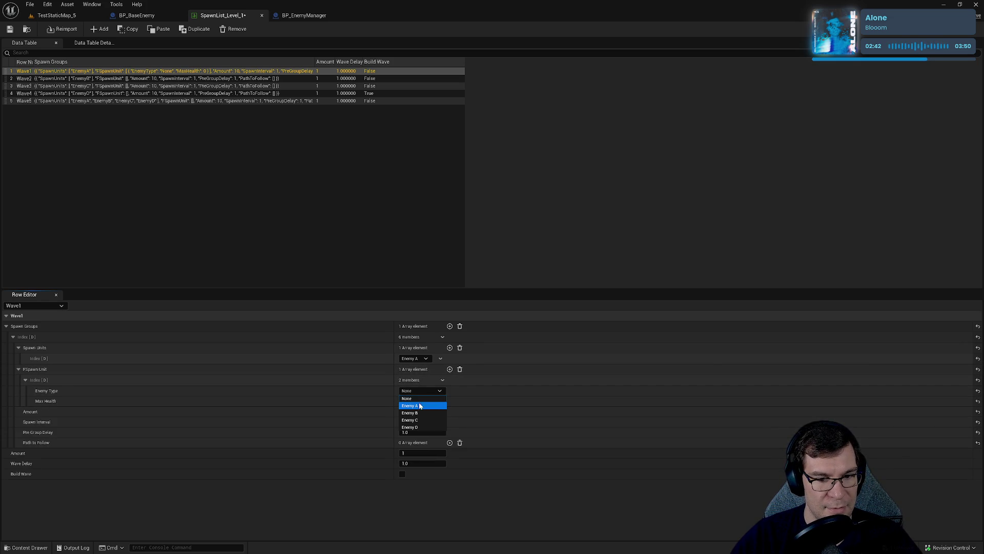
left_click(420, 406)
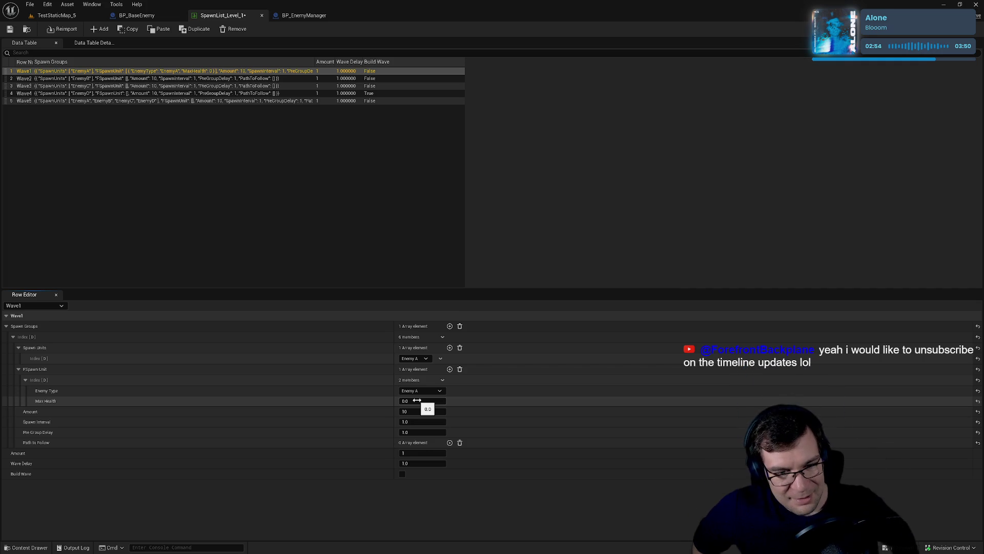
left_click(417, 400)
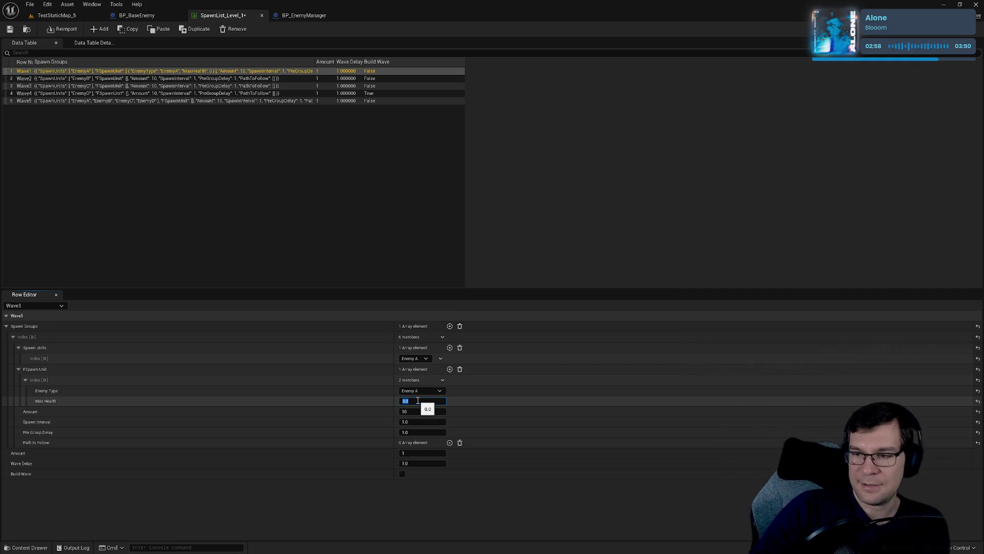
type("800")
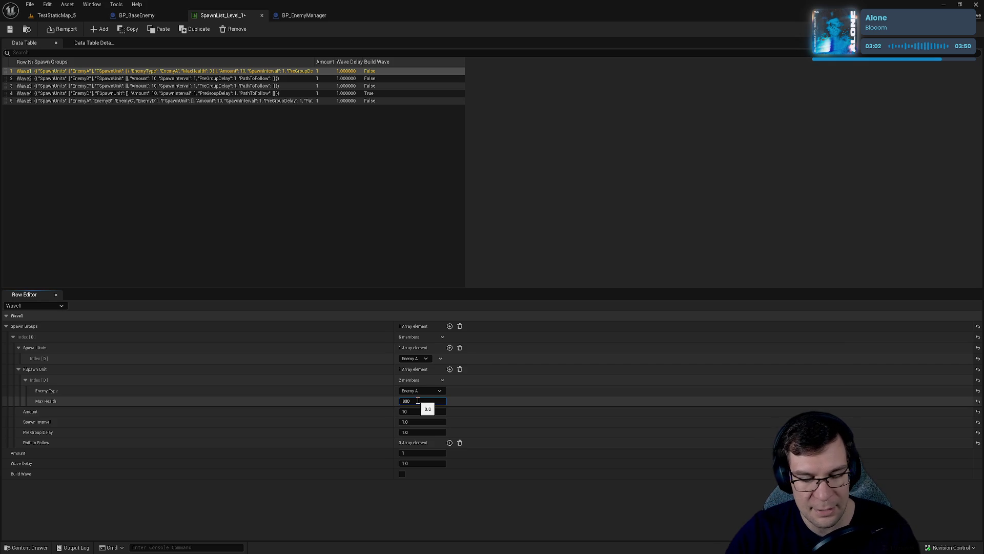
key("Return")
left_click(10, 28)
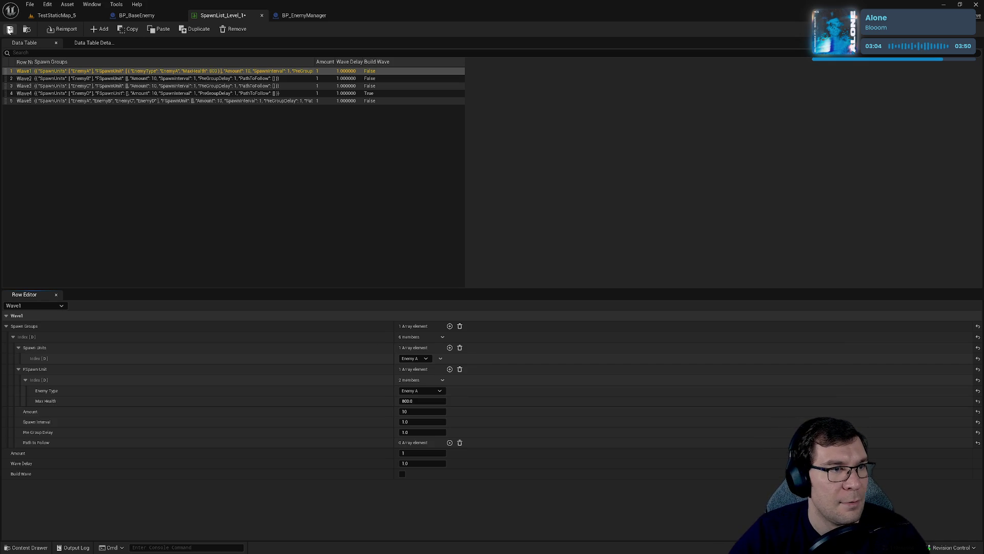
left_click(421, 401)
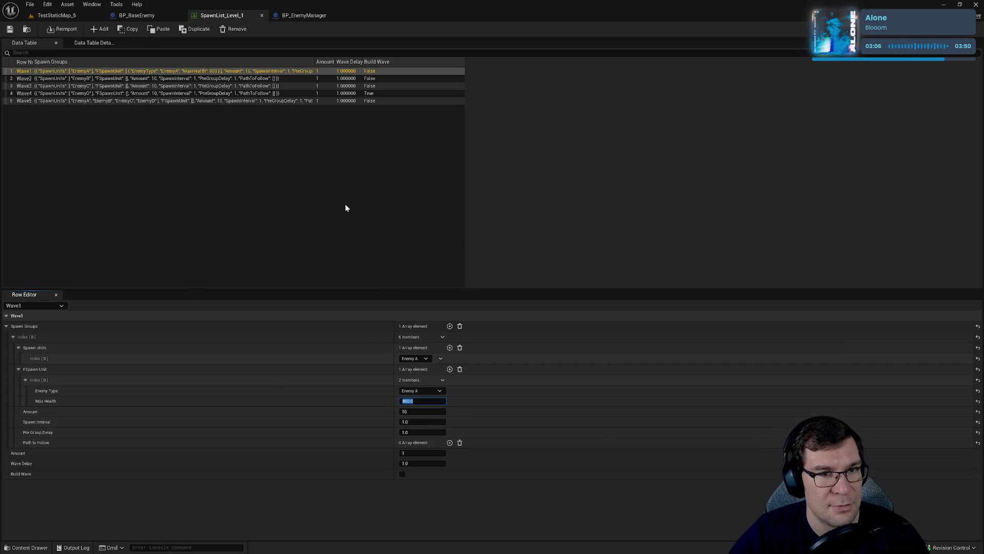
- Give Wave2 an Enemy B spawn unit with 200 max health
left_click(290, 78)
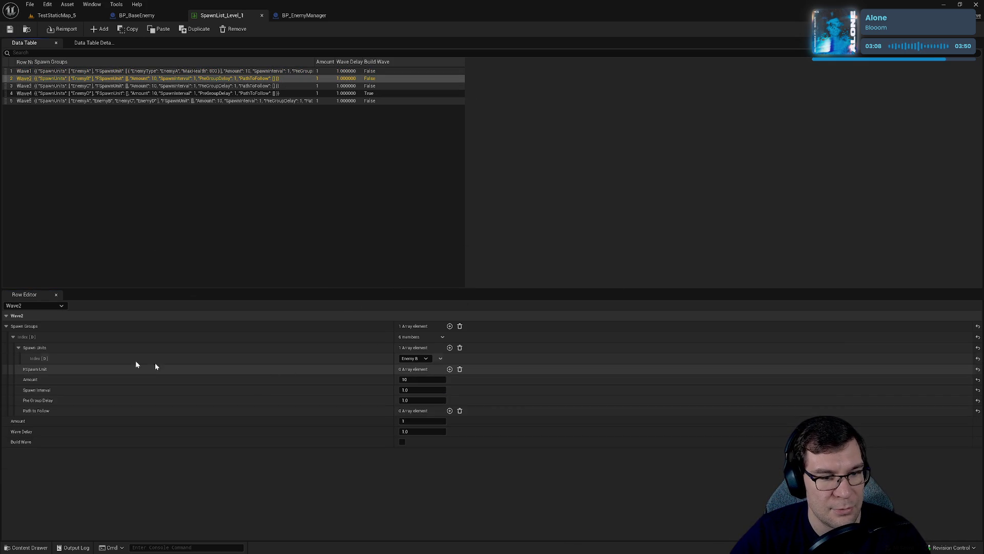
left_click(450, 369)
left_click(26, 380)
left_click(425, 392)
left_click(422, 403)
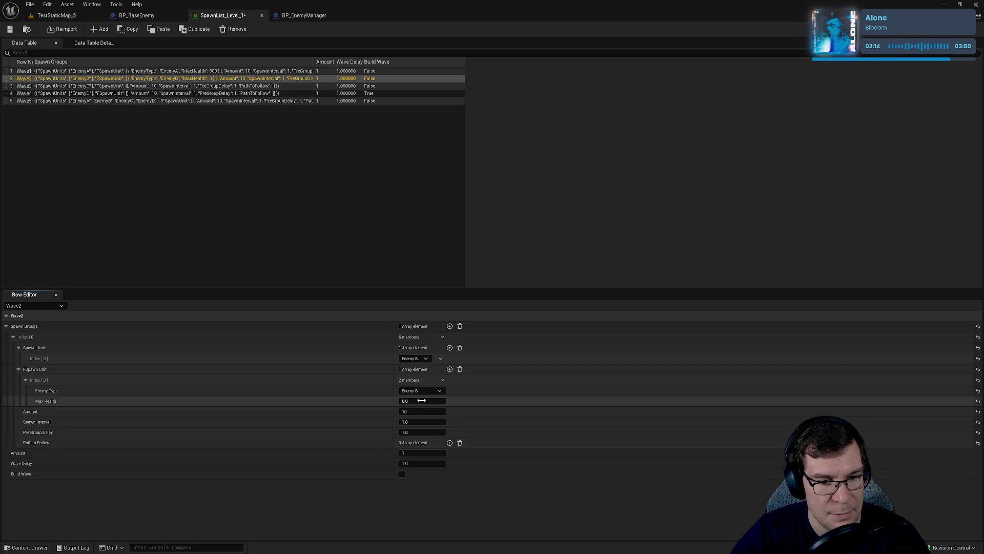
left_click(413, 401)
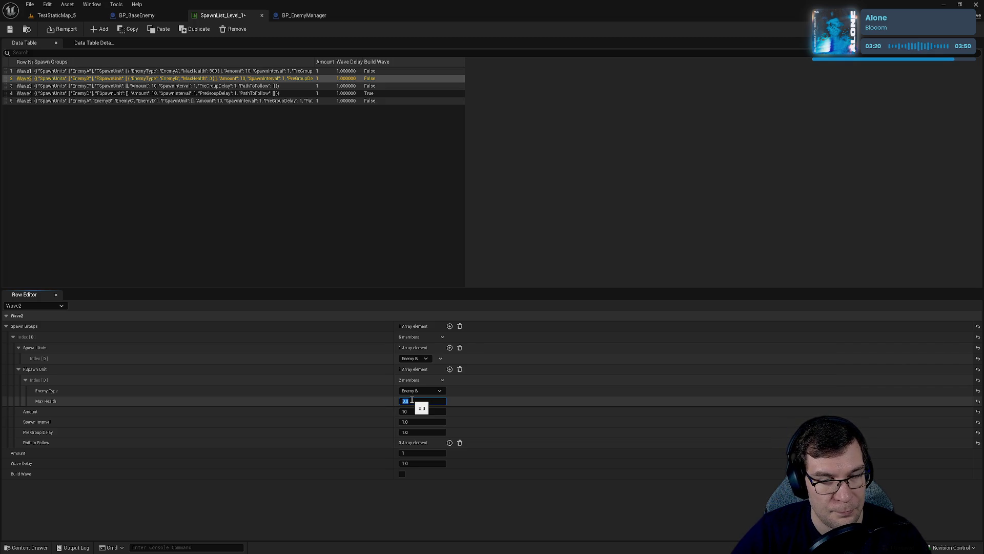
type("300")
key("Return")
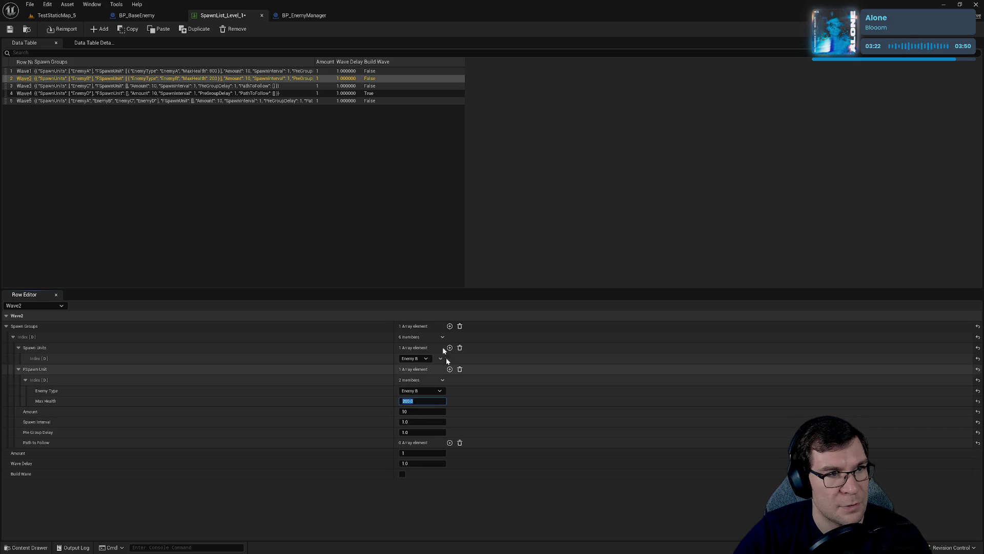
- Give Wave3 an Enemy C spawn unit with 400 max health
left_click(362, 86)
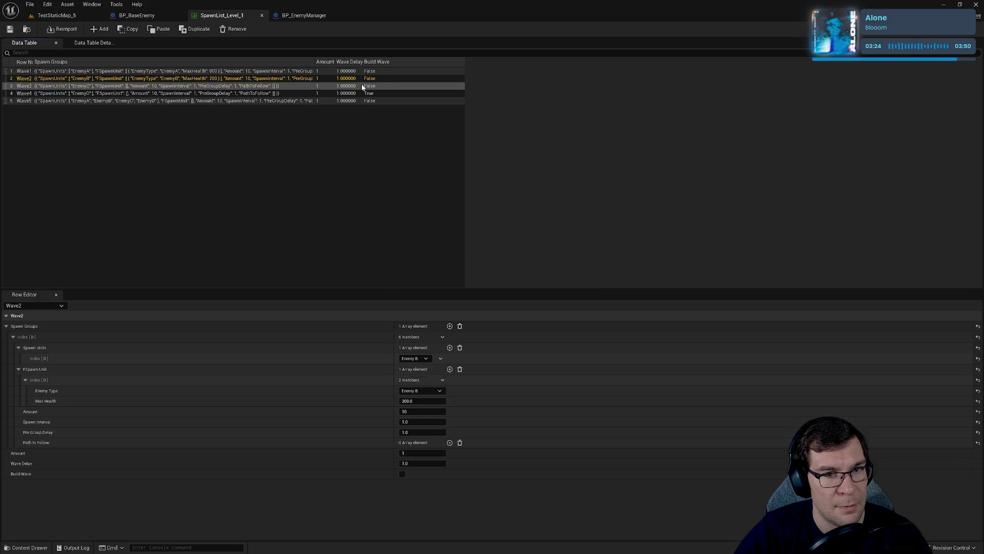
left_click(413, 358)
left_click(420, 370)
left_click(449, 369)
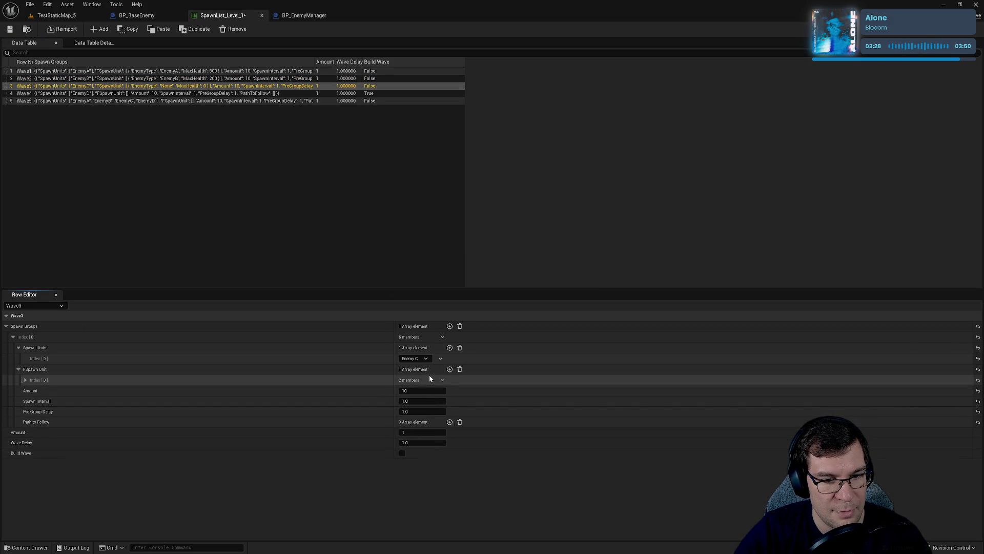
left_click(25, 380)
left_click(420, 390)
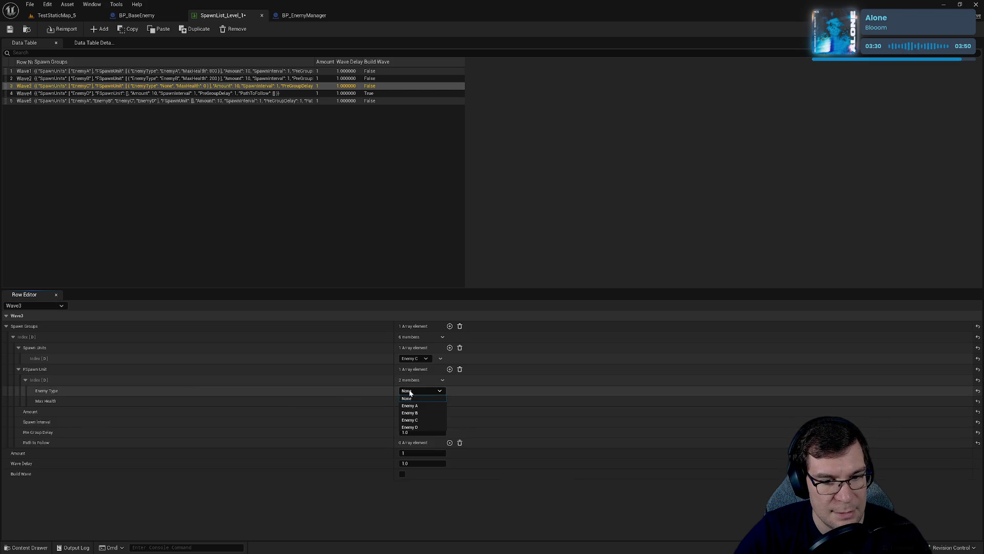
left_click(428, 417)
left_click(422, 402)
type("400")
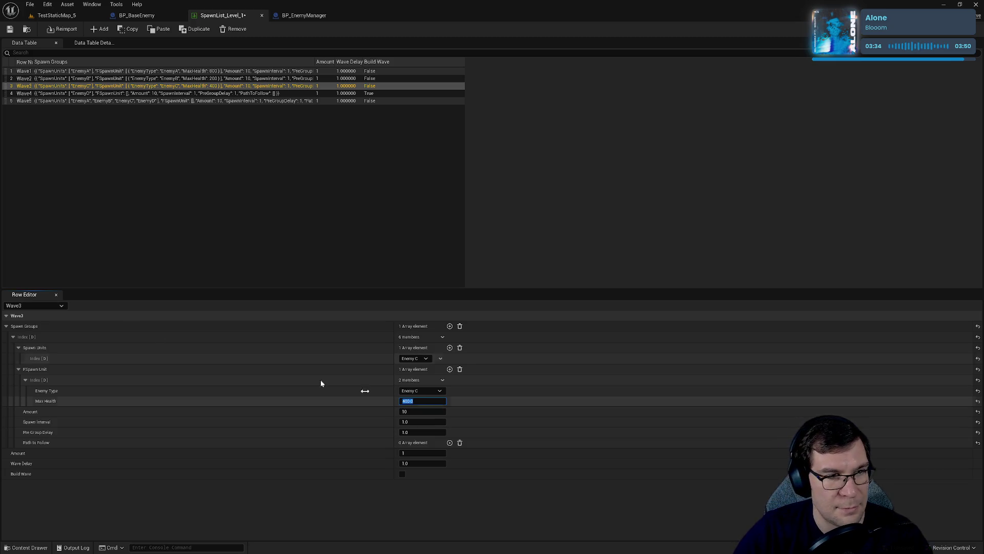
- Set Wave4's amount to 5, add an Enemy D unit with 1000 health, save, then add a Wave5 entry
left_click(287, 93)
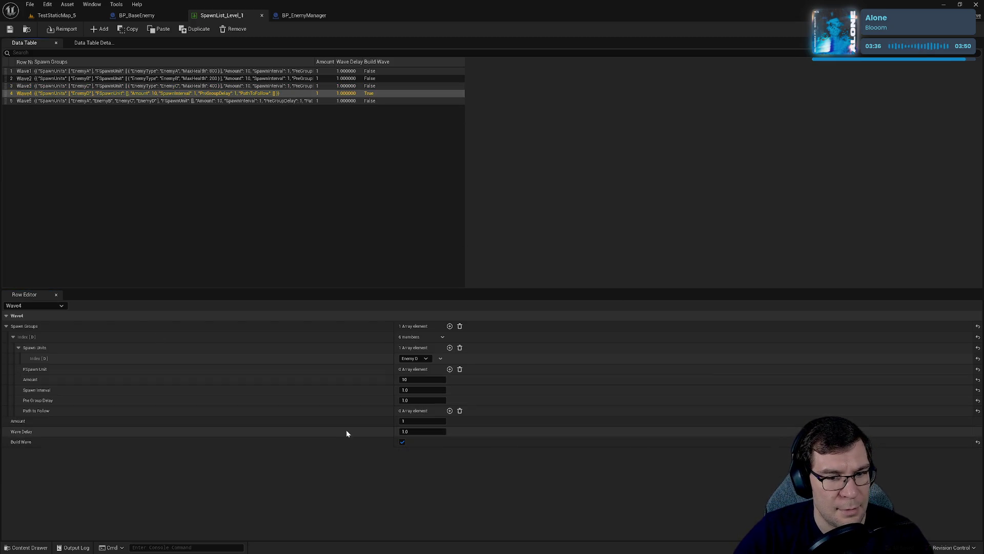
left_click(406, 379)
type("5")
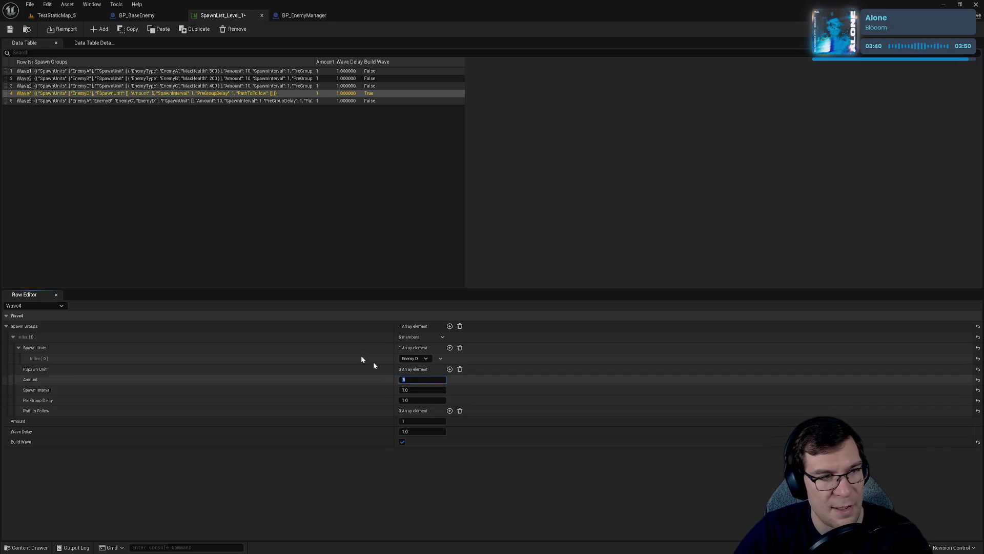
key("ctrl+s")
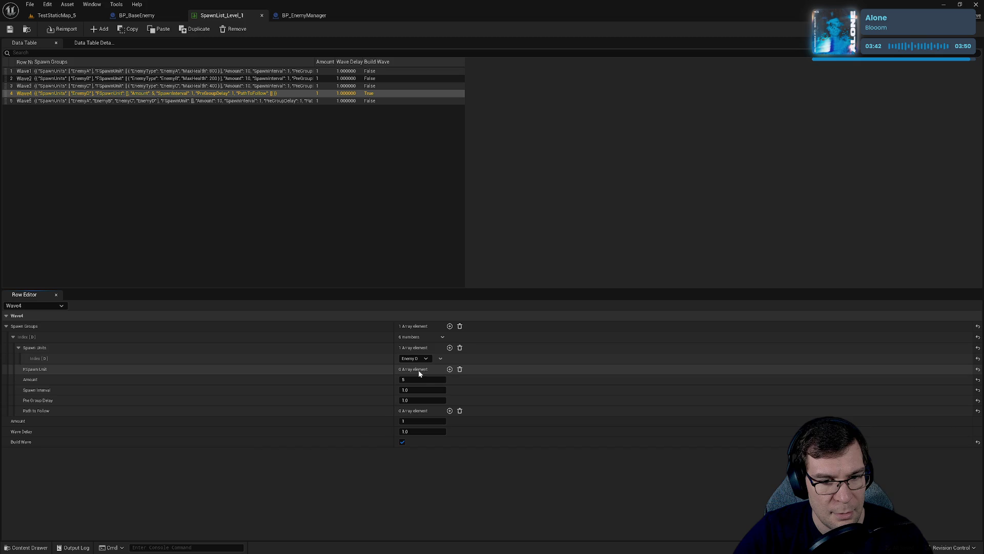
left_click(450, 369)
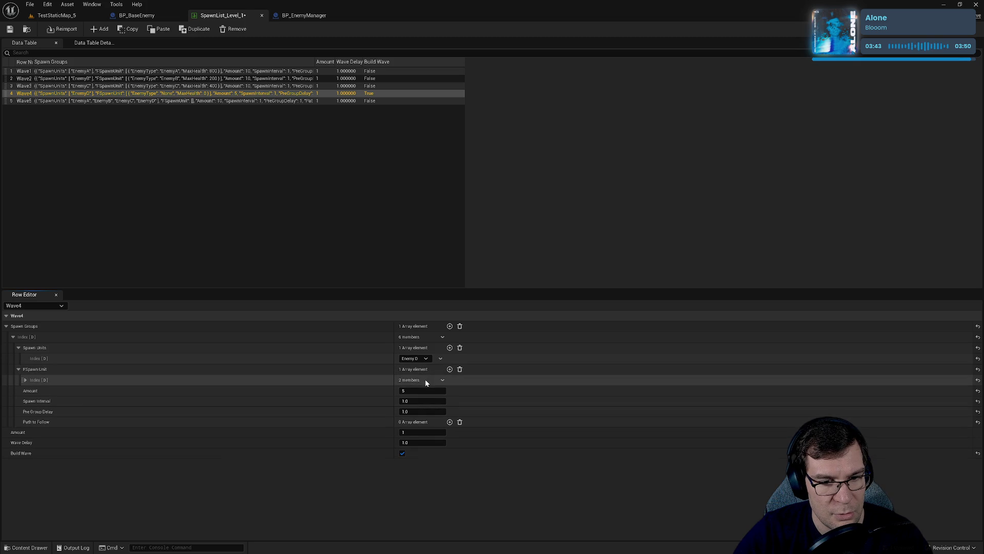
left_click(24, 381)
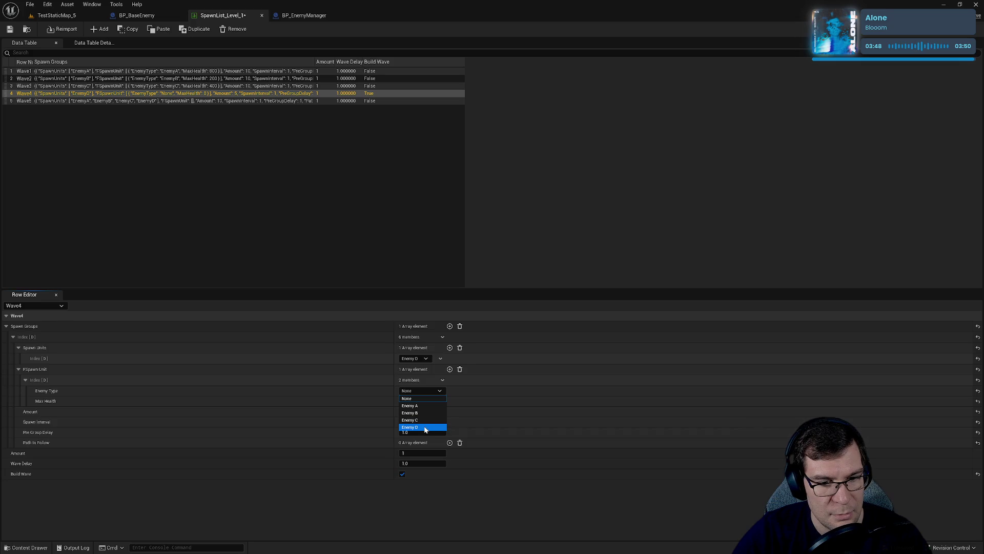
left_click(424, 427)
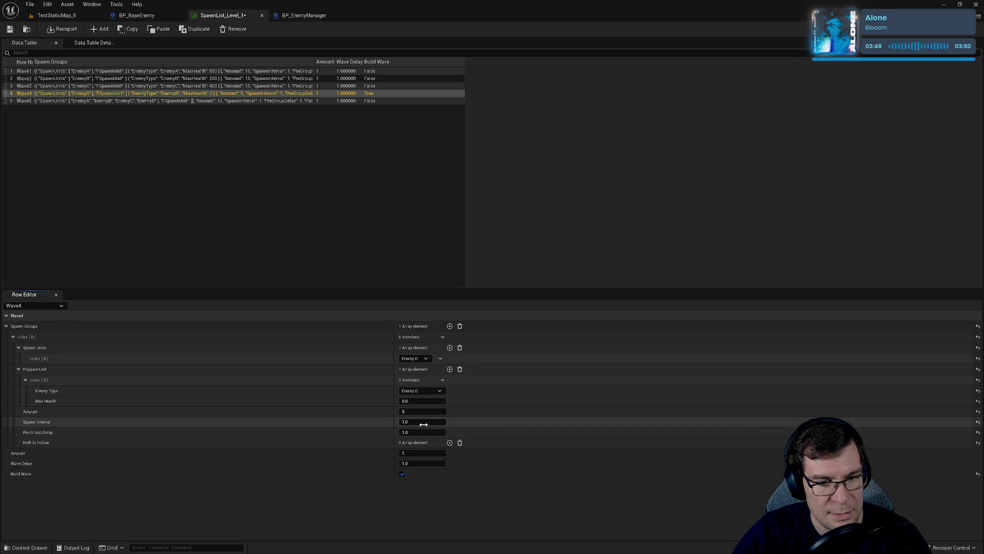
left_click(422, 401)
type("1000")
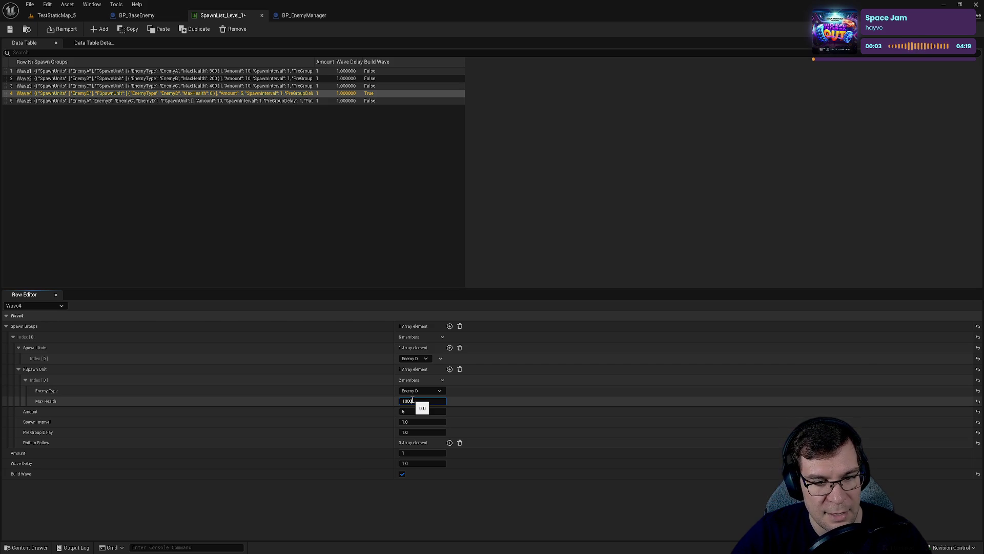
left_click(10, 30)
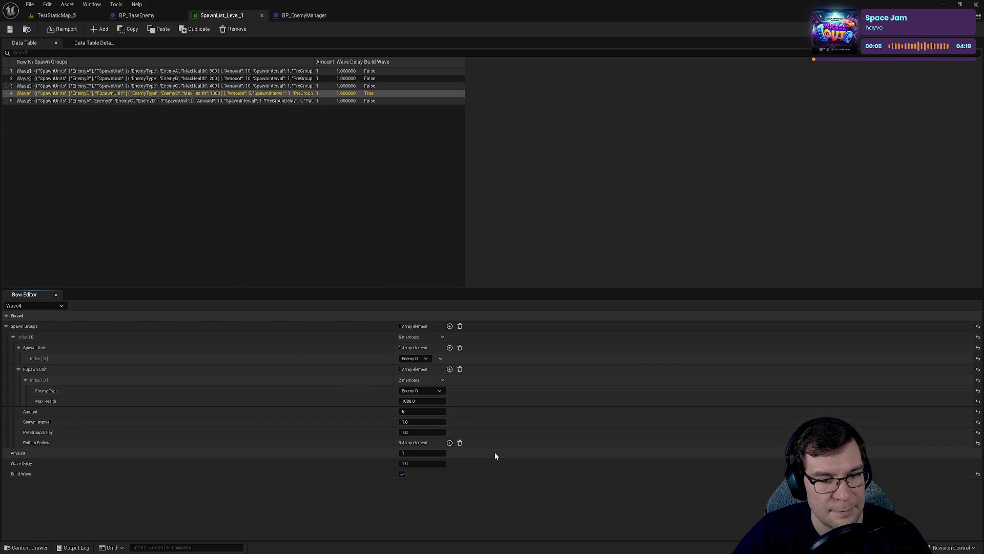
left_click(354, 101)
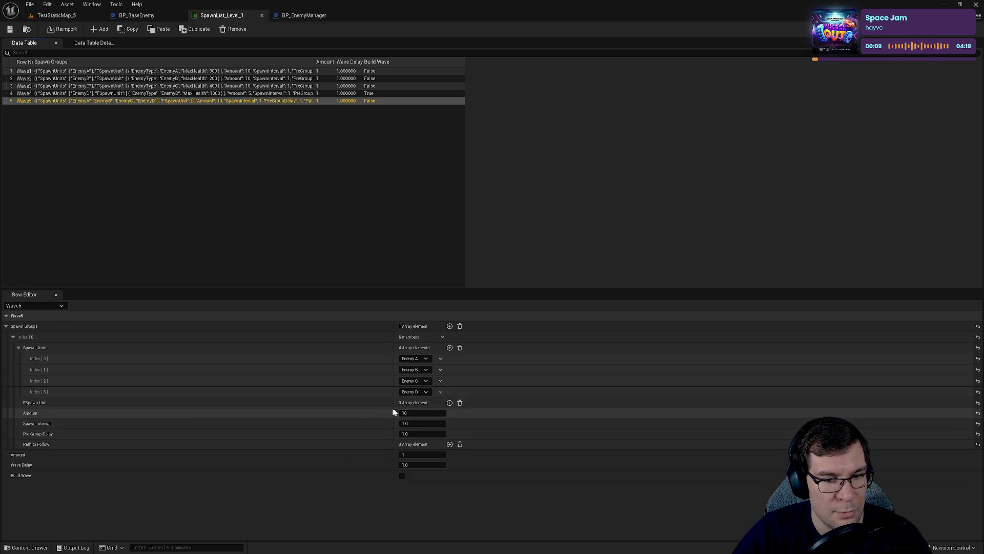
left_click(450, 402)
- Set Wave5's first unit to Enemy A, add three more entries, and make them Enemy B and C
left_click(25, 413)
left_click(410, 424)
left_click(429, 440)
left_click(450, 403)
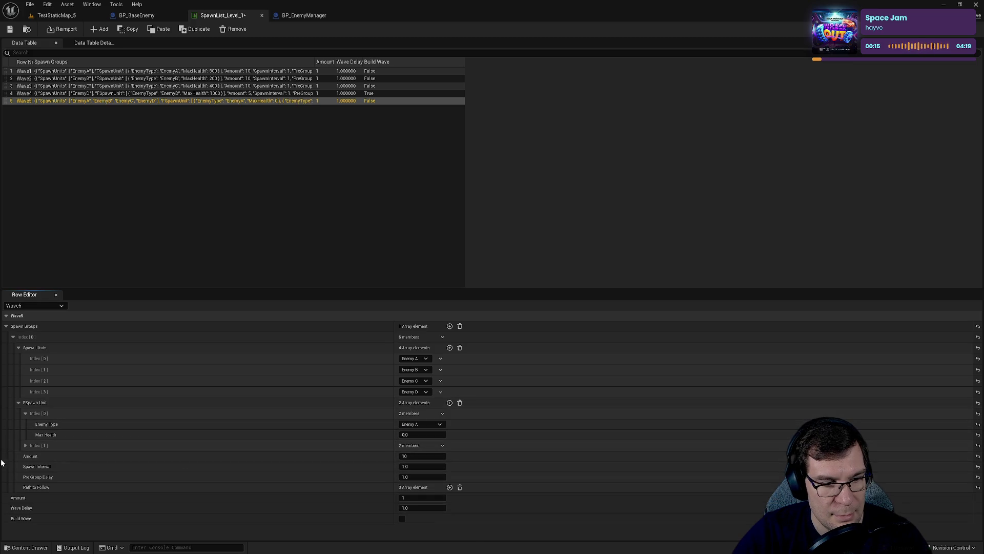
left_click(450, 402)
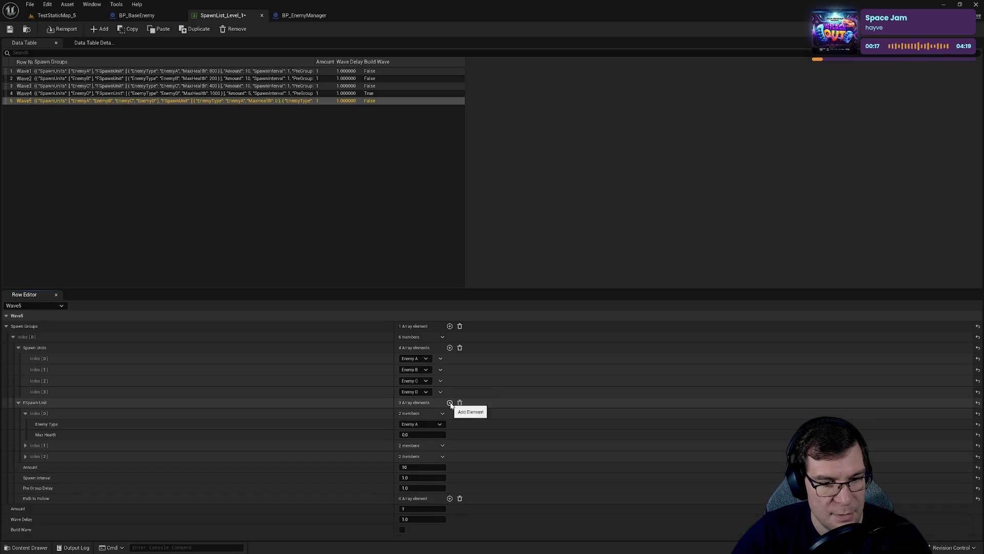
left_click(449, 402)
left_click(25, 445)
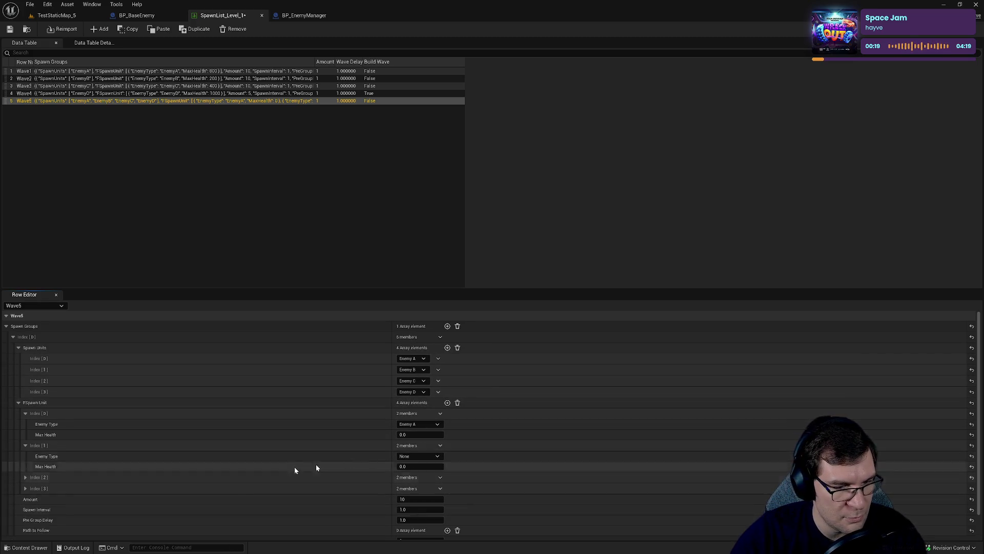
left_click(418, 456)
left_click(417, 479)
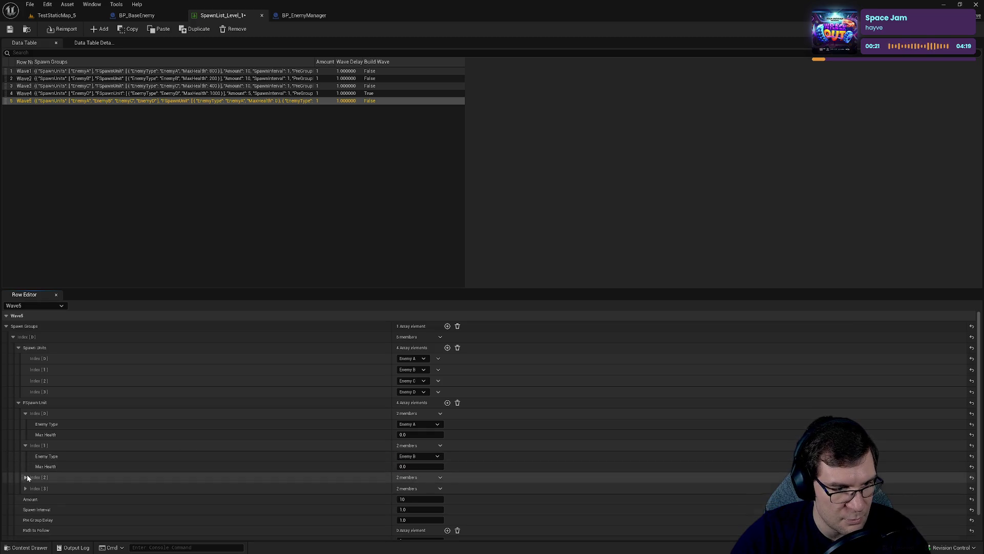
left_click(26, 477)
left_click(410, 488)
left_click(408, 517)
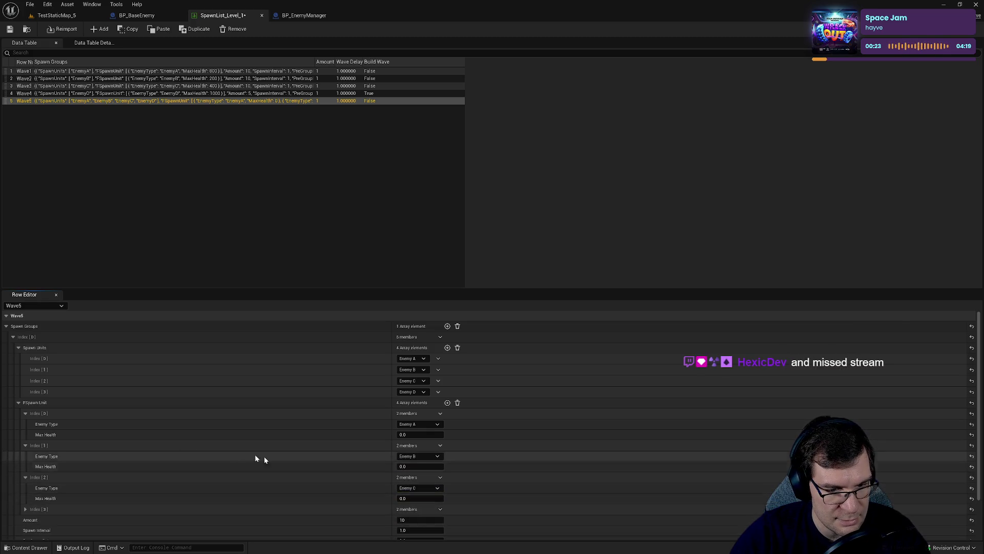
- Set the fourth unit to Enemy D with 1000 max health and save the table
scroll(254, 454, "down", 2)
left_click(26, 461)
left_click(416, 472)
left_click(421, 508)
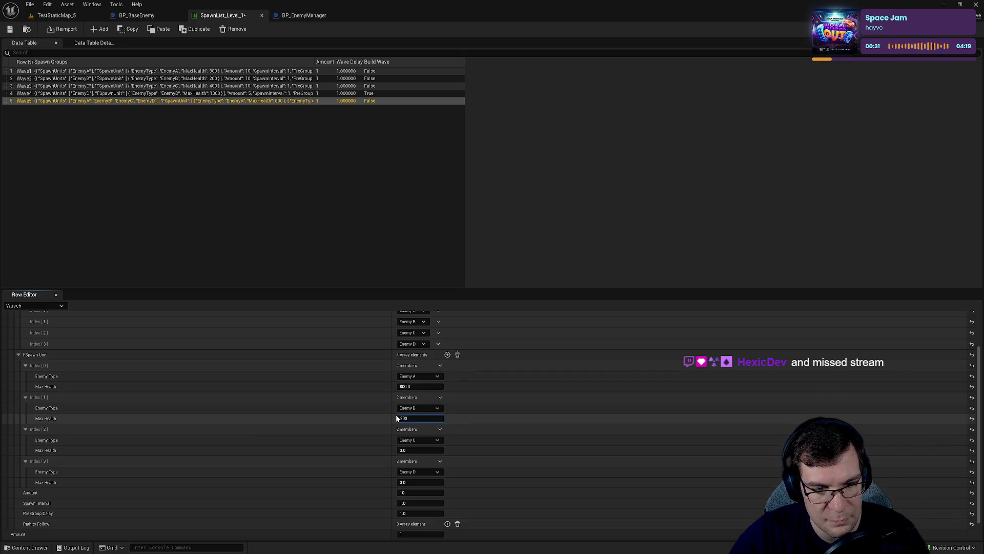
scroll(416, 454, "down", 1)
left_click(418, 459)
type("000")
key("Return")
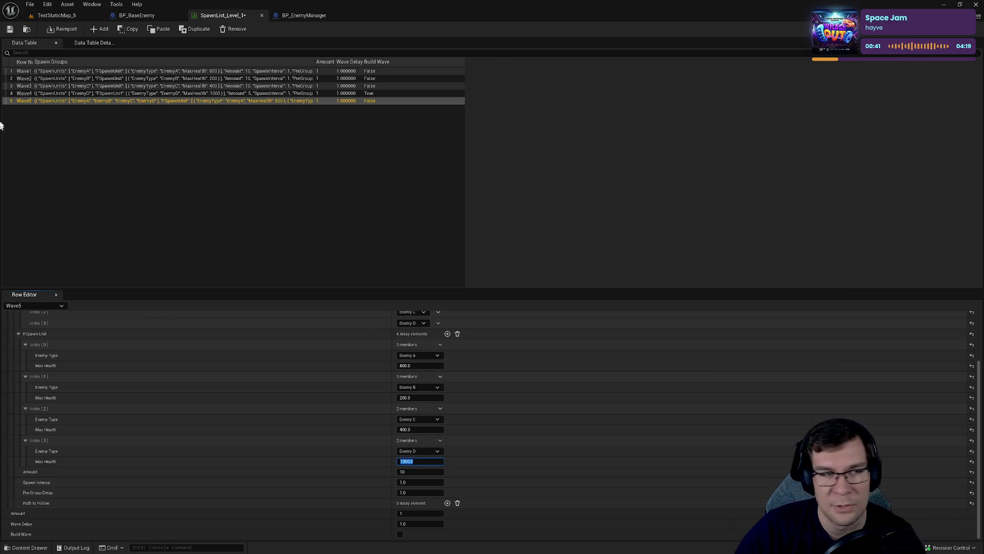
left_click(11, 29)
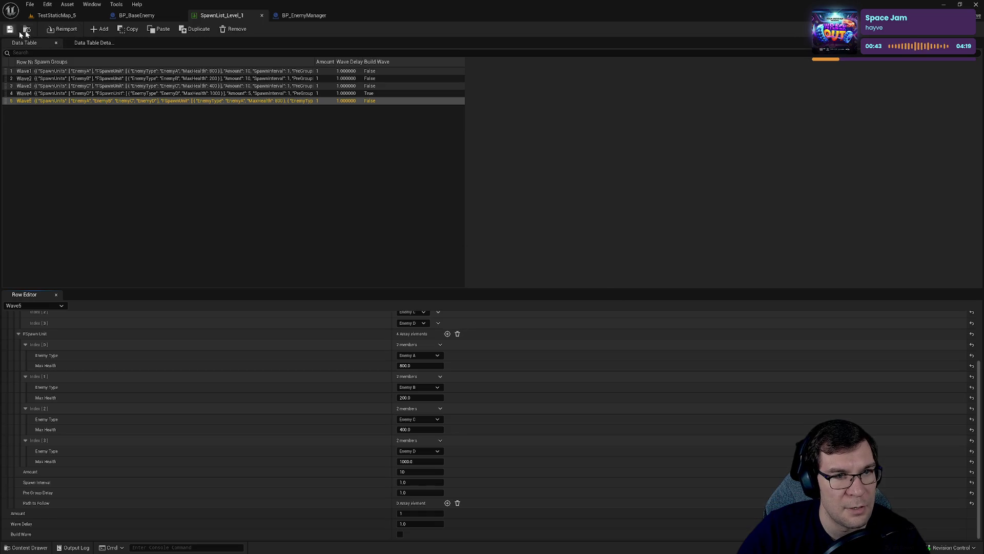
- From the BP_BaseEnemy tab, launch the game preview and start Wave 1
left_click(132, 18)
left_click(371, 31)
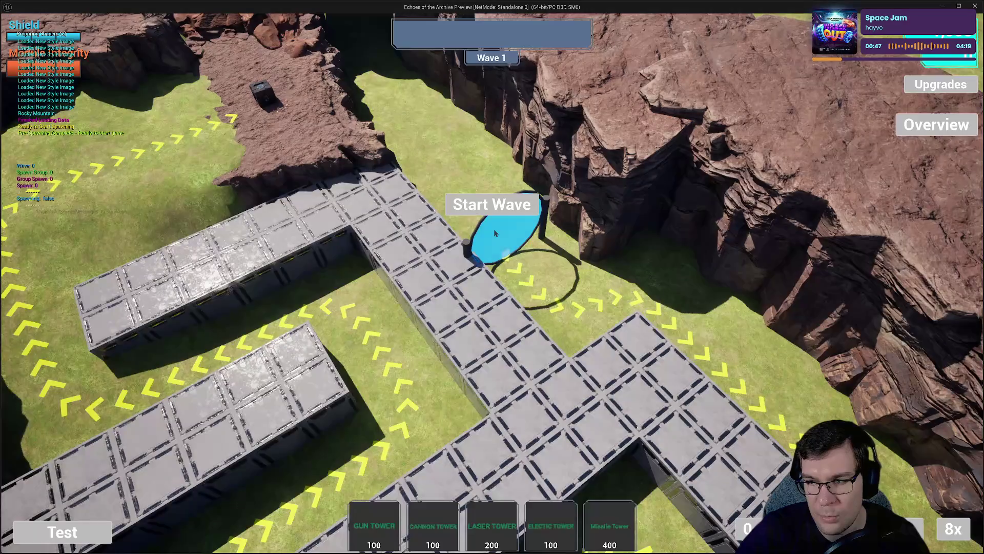
left_click(489, 214)
key("d")
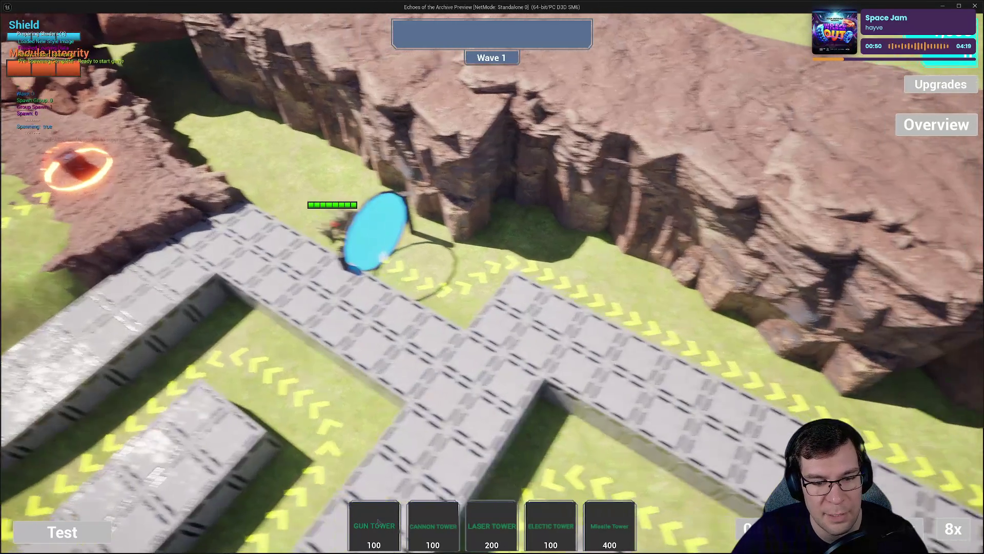
- Place a Gun Tower on the path, stop the preview, and relaunch it
left_click(379, 522)
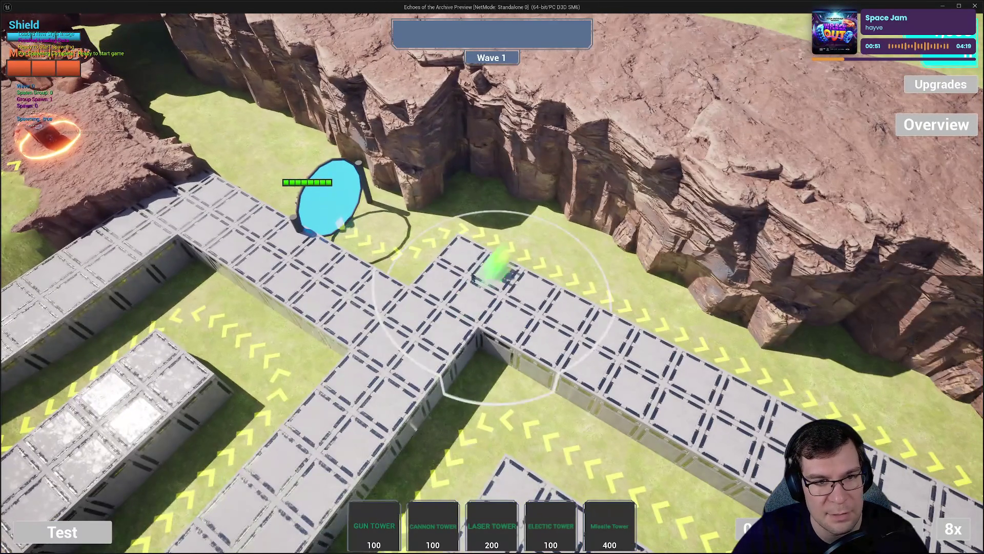
left_click(464, 254)
key("Escape")
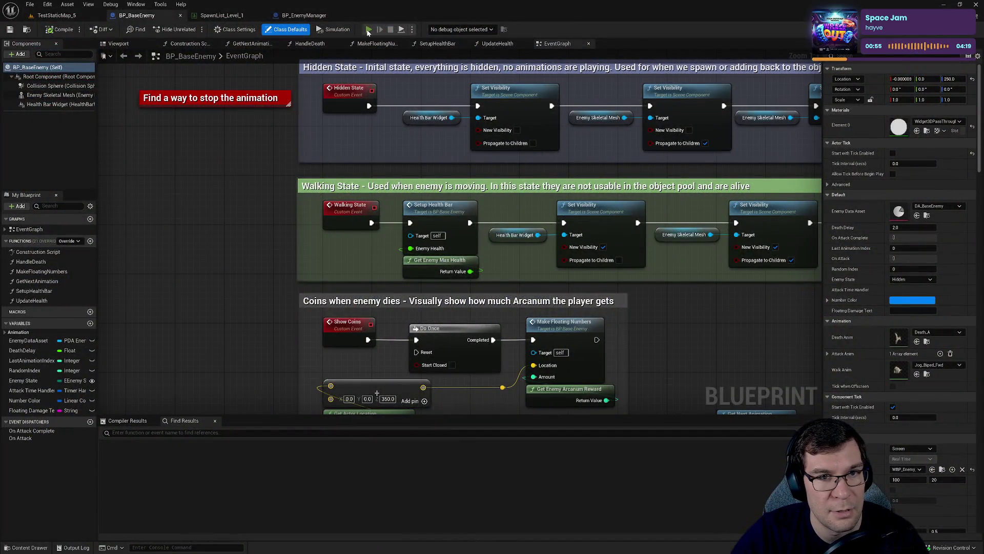
left_click(368, 30)
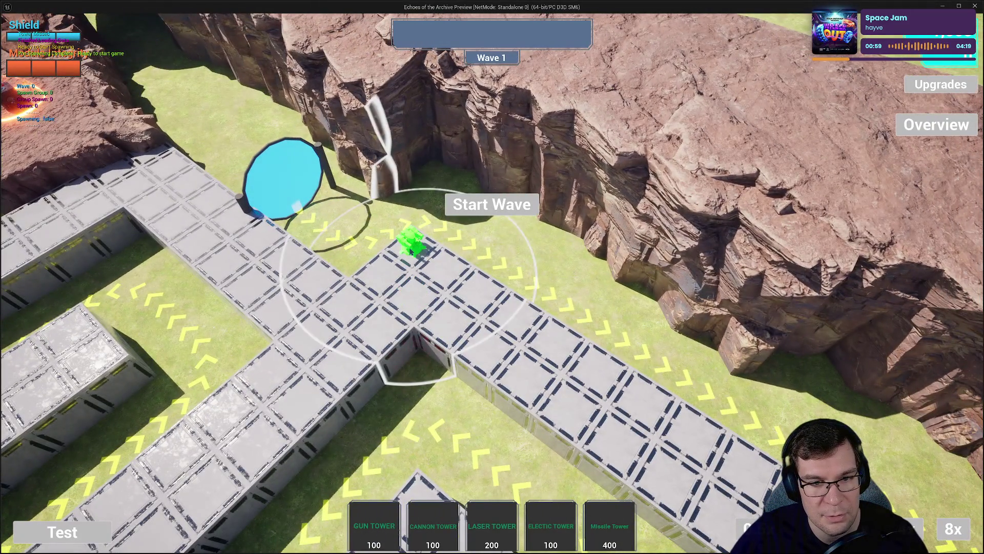
- Place four gun towers along the path
left_click(410, 250)
left_click(442, 262)
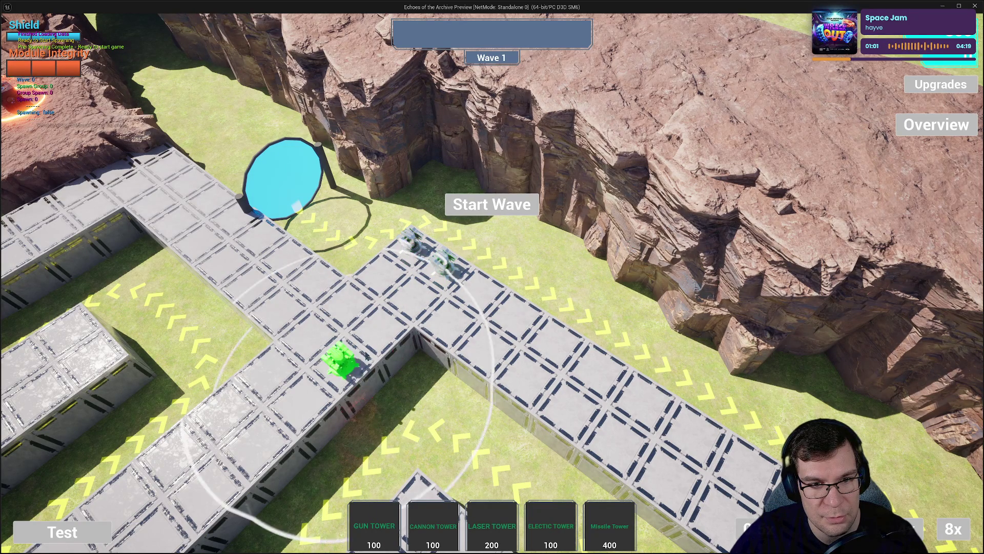
left_click(380, 271)
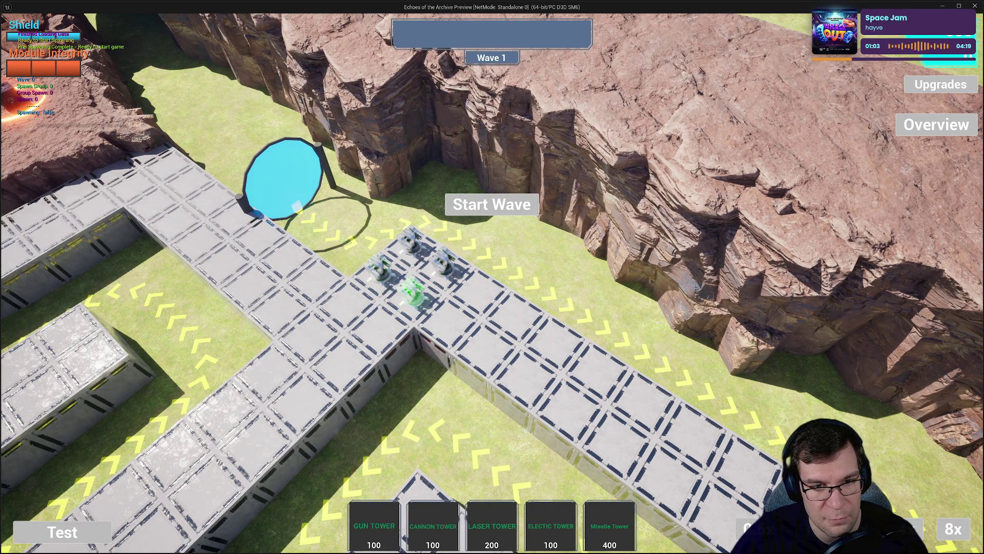
left_click(415, 293)
- Grant extra upgrade points through the debug cheats
left_click(94, 531)
left_click(99, 506)
left_click(106, 505)
left_click(110, 503)
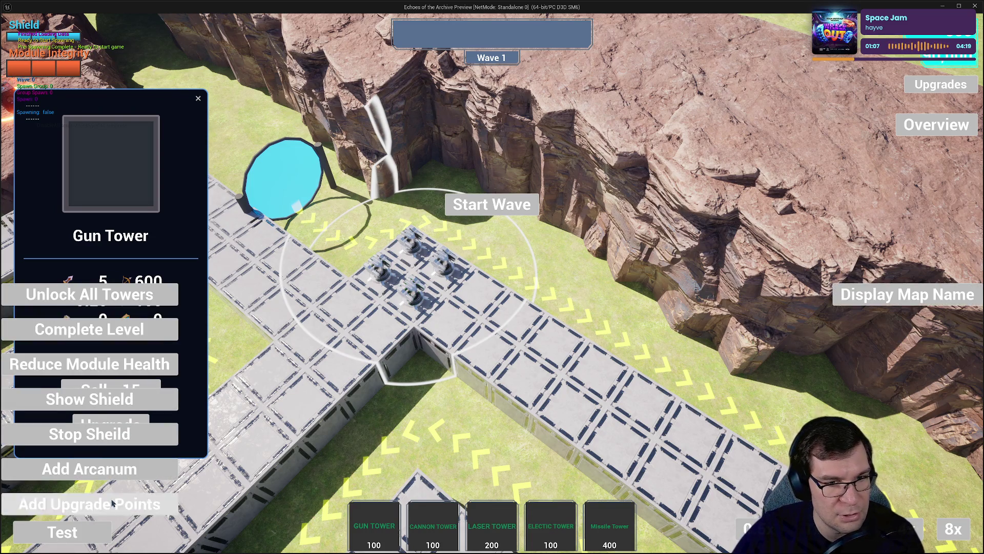
- Max out Crit Damage, Damage and Crit Chance on the first gun tower
left_click(110, 423)
left_click(171, 367)
left_click(171, 368)
left_click(171, 367)
left_click(171, 367)
left_click(171, 367)
left_click(172, 313)
left_click(173, 313)
left_click(173, 313)
left_click(172, 314)
left_click(172, 313)
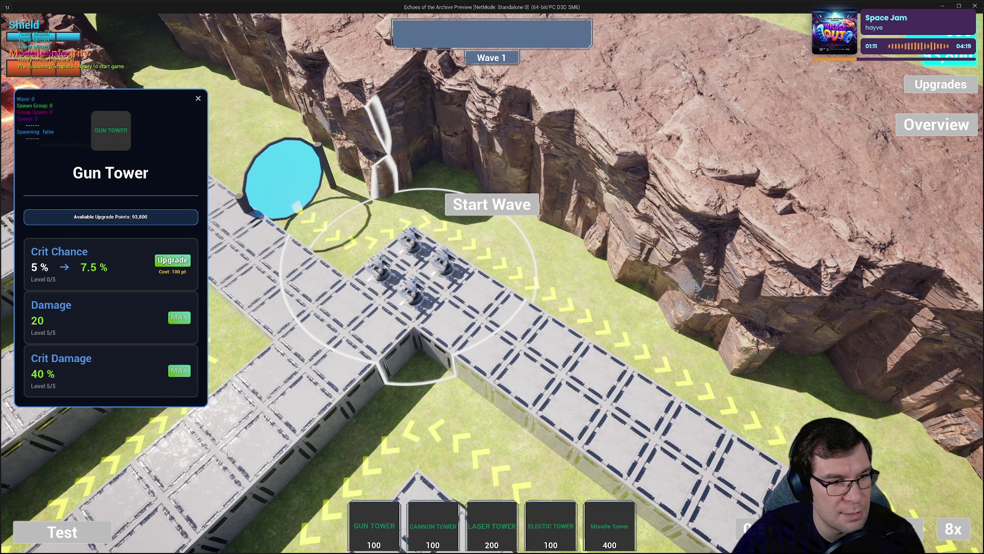
left_click(172, 259)
left_click(172, 260)
left_click(172, 259)
left_click(172, 260)
left_click(172, 260)
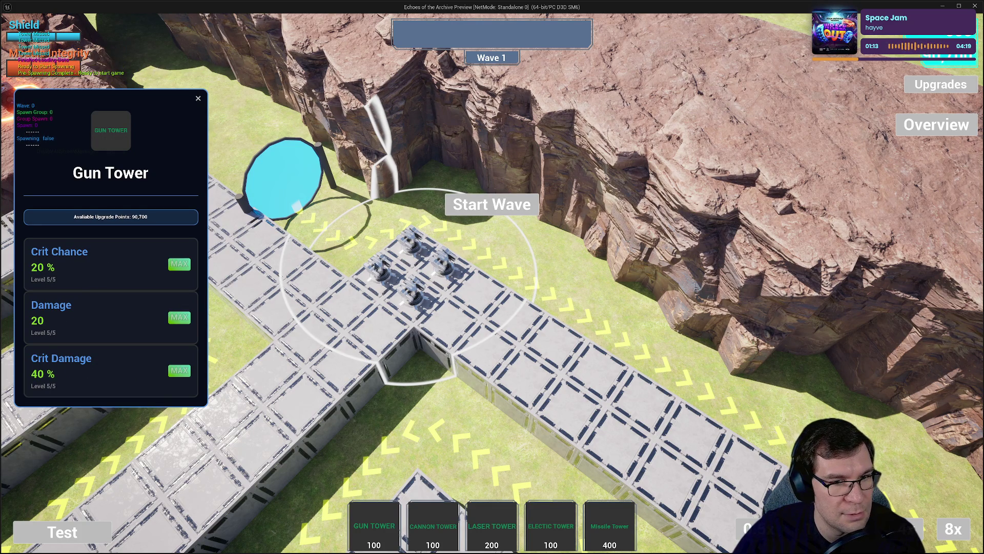
left_click(172, 367)
left_click(172, 367)
left_click(172, 367)
left_click(172, 367)
left_click(172, 367)
left_click(172, 313)
left_click(172, 314)
left_click(172, 313)
left_click(173, 259)
left_click(173, 260)
left_click(173, 260)
left_click(172, 260)
left_click(172, 260)
- Max out the next gun tower's Damage, Crit Damage and Crit Chance (20%)
left_click(408, 274)
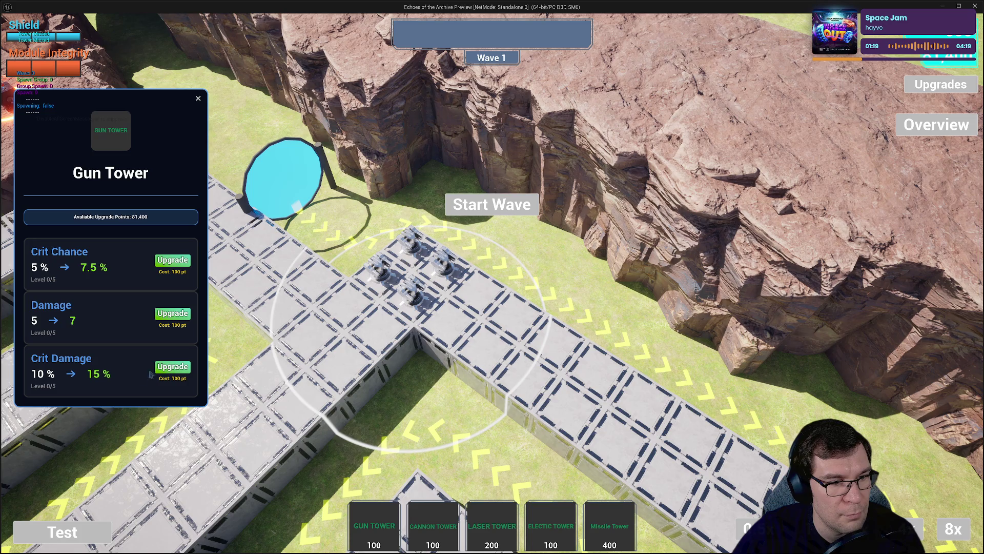
left_click(164, 367)
left_click(164, 367)
left_click(164, 367)
left_click(173, 313)
left_click(172, 313)
left_click(173, 313)
left_click(172, 313)
left_click(172, 313)
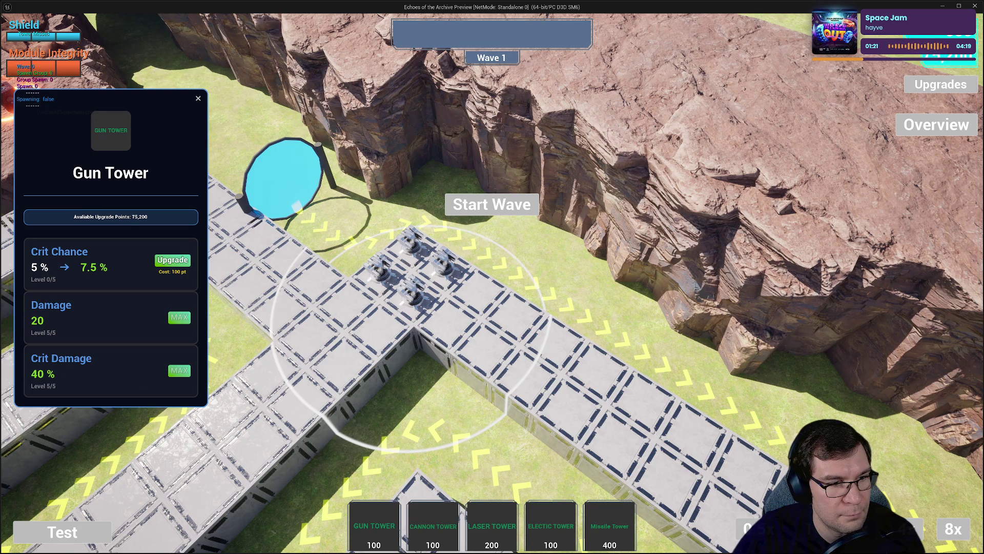
left_click(185, 261)
left_click(185, 261)
left_click(185, 261)
left_click(185, 261)
left_click(184, 261)
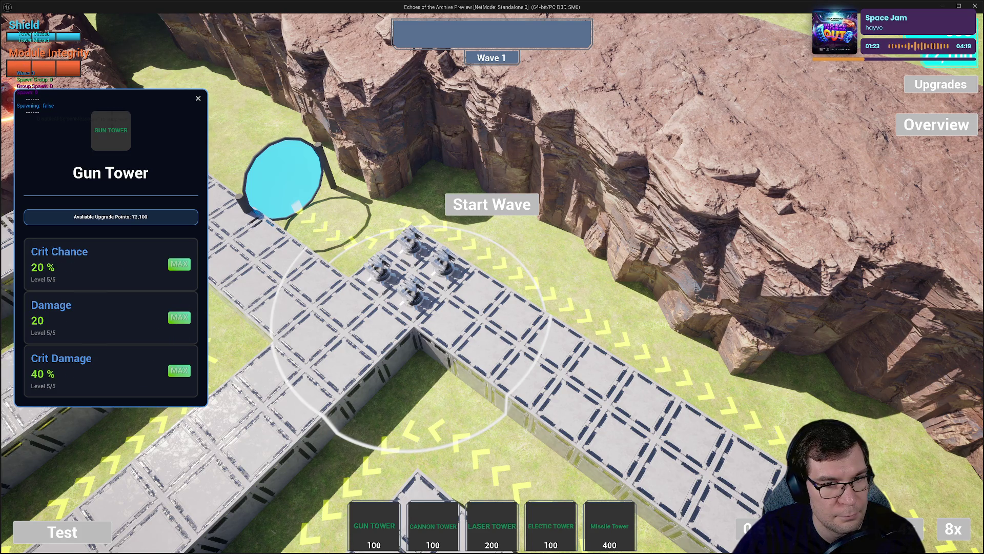
- Upgrade a third gun tower's Crit Damage, Damage and Crit Chance to maximum
left_click(442, 263)
left_click(169, 367)
left_click(170, 367)
left_click(169, 367)
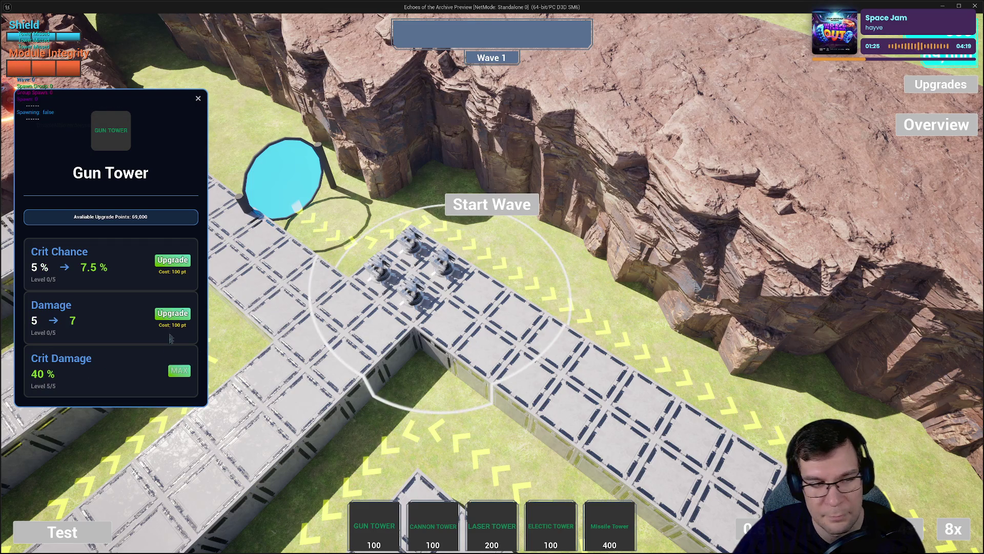
left_click(174, 313)
left_click(173, 314)
left_click(173, 314)
left_click(174, 314)
left_click(173, 313)
left_click(173, 260)
left_click(173, 260)
left_click(173, 261)
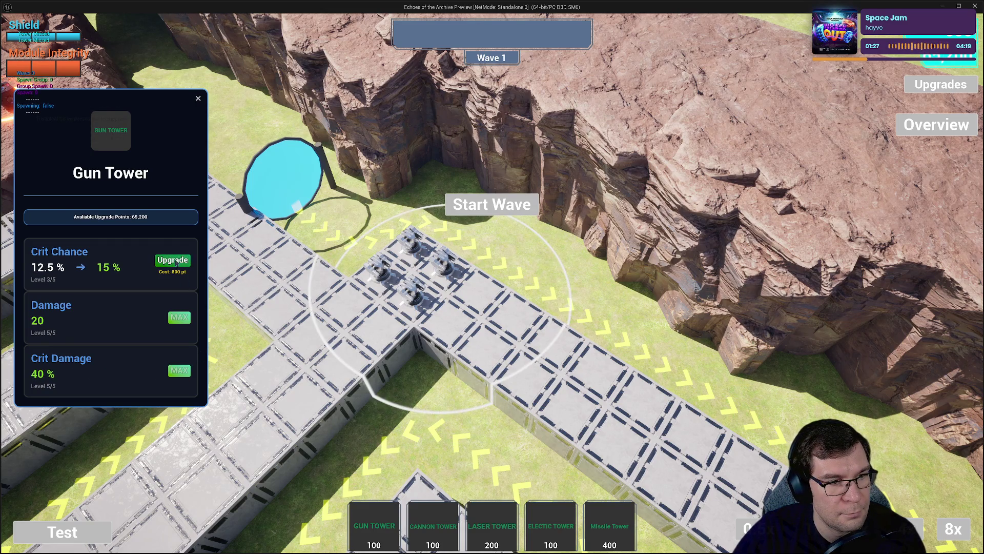
left_click(172, 260)
left_click(172, 261)
left_click(476, 303)
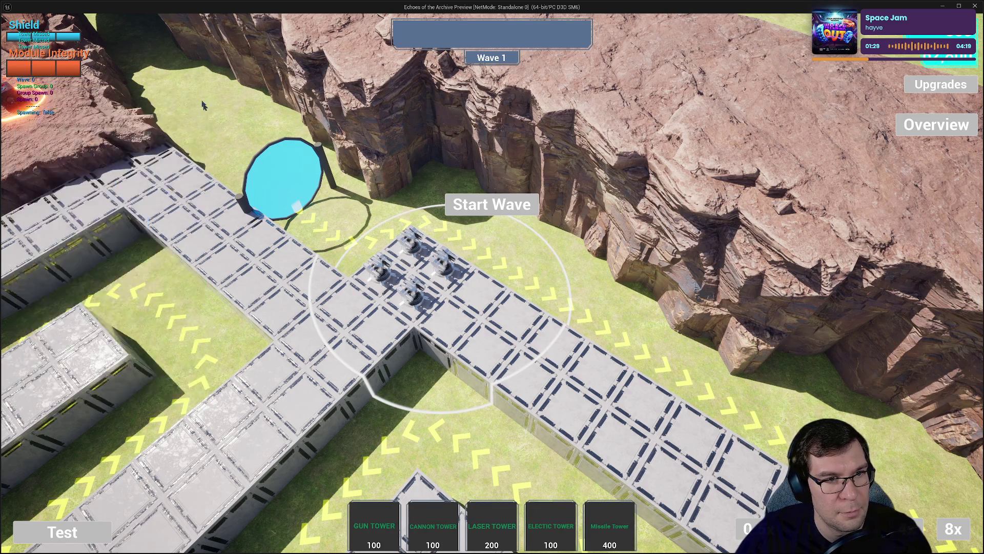
- Place four Electric towers beside the gun towers and a Laser tower further along
left_click(479, 293)
left_click(447, 320)
left_click(484, 344)
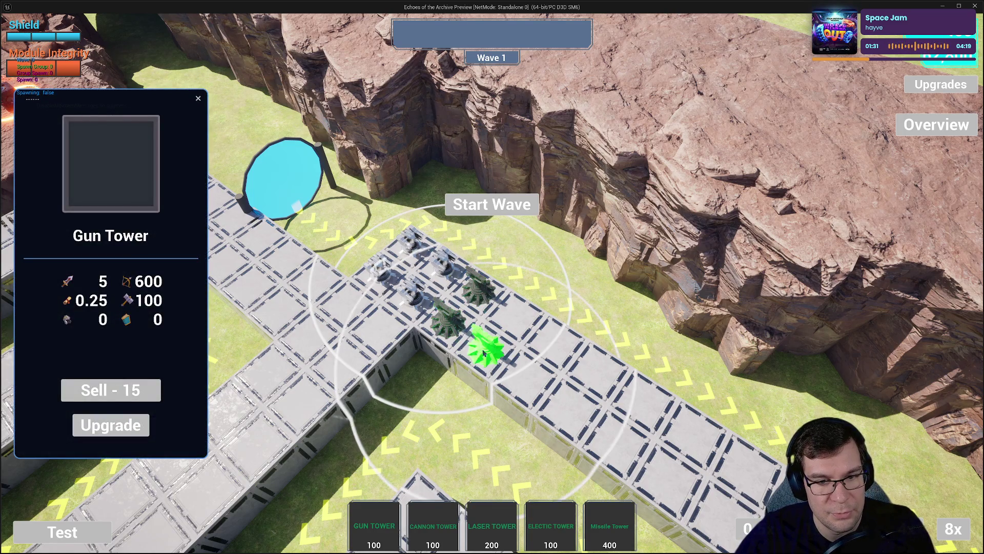
left_click(515, 310)
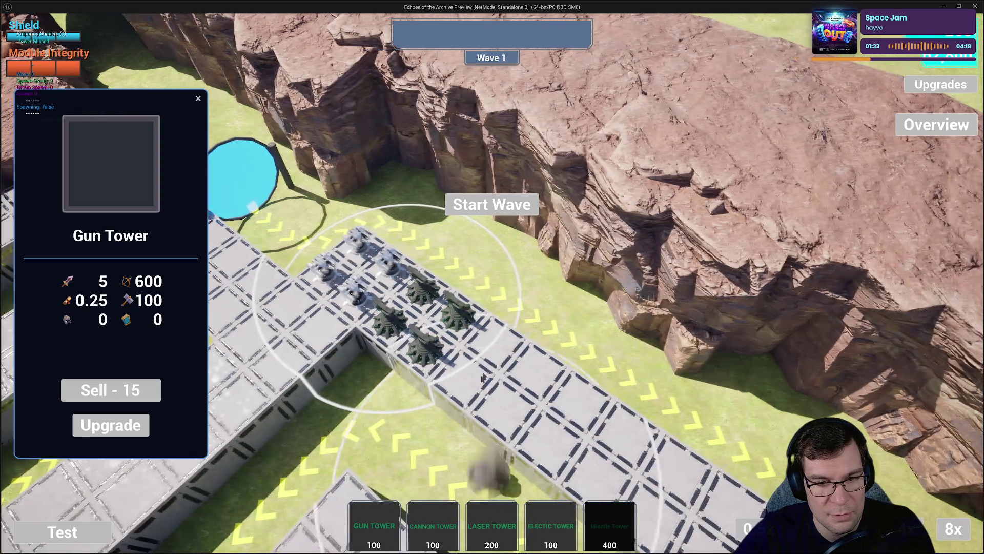
left_click(496, 341)
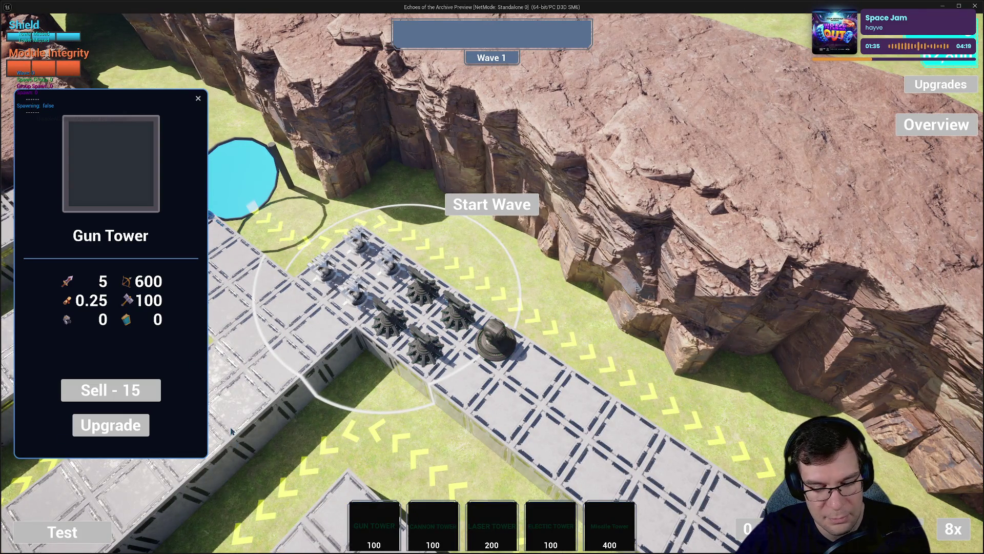
- Add Arcanum via the debug button and place three more Laser towers toward the track's end
left_click(143, 469)
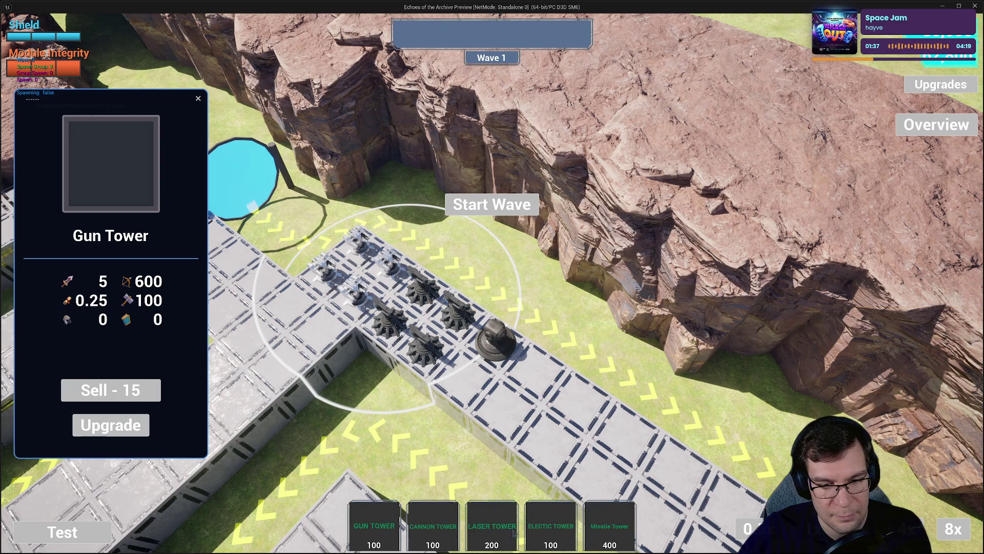
left_click(495, 532)
left_click(465, 378)
left_click(505, 410)
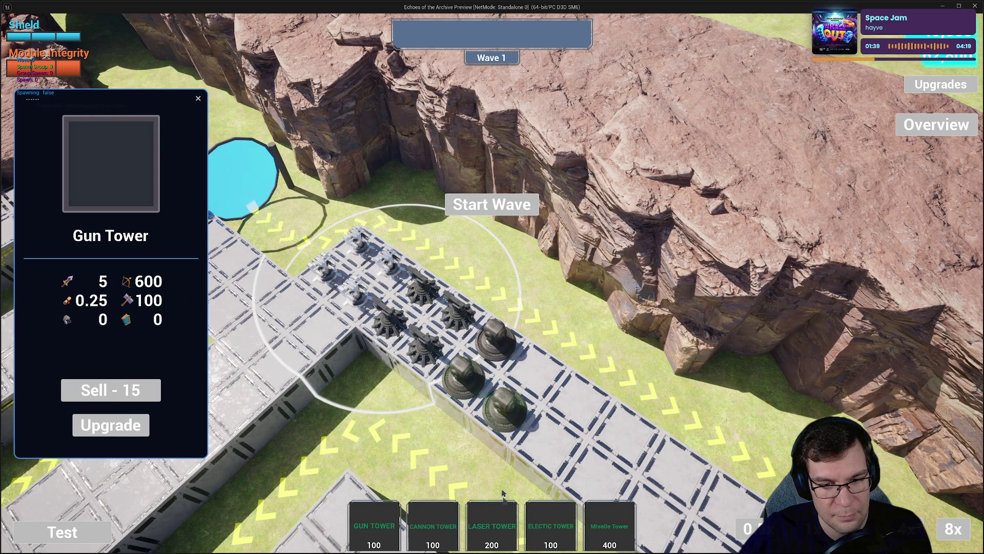
left_click(537, 369)
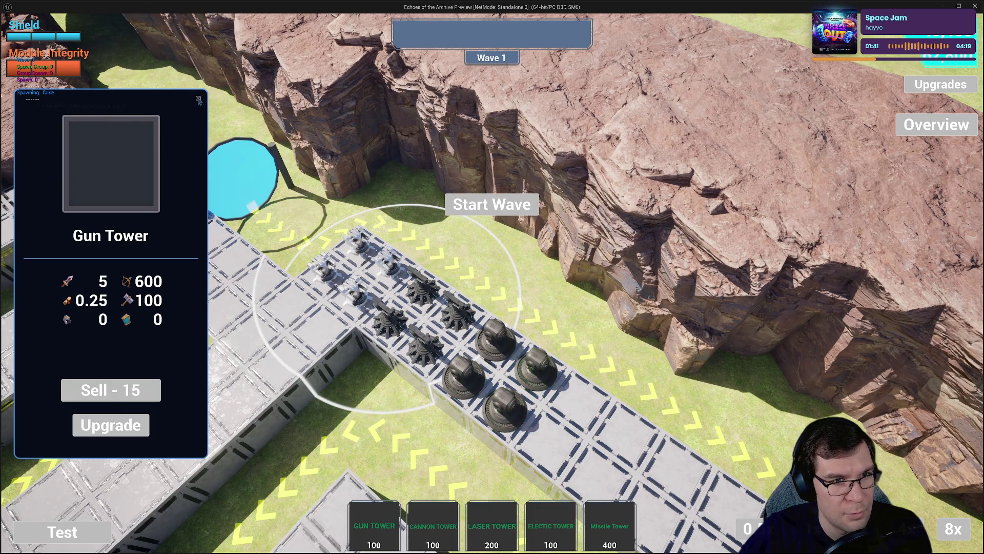
- Start the waves, follow the enemies through to Wave 5, and show per-tower damage and kills
left_click(198, 98)
left_click(487, 205)
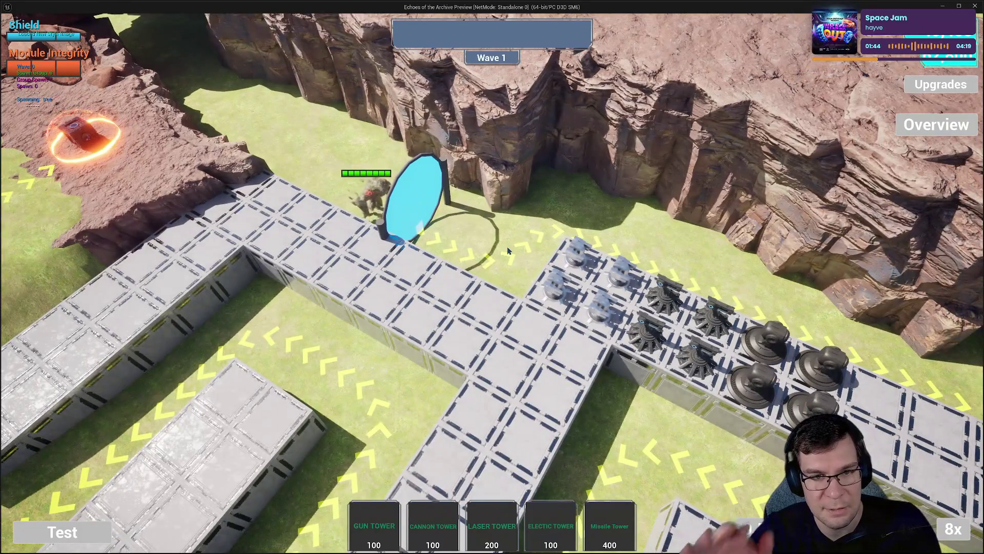
scroll(508, 250, "up", 2)
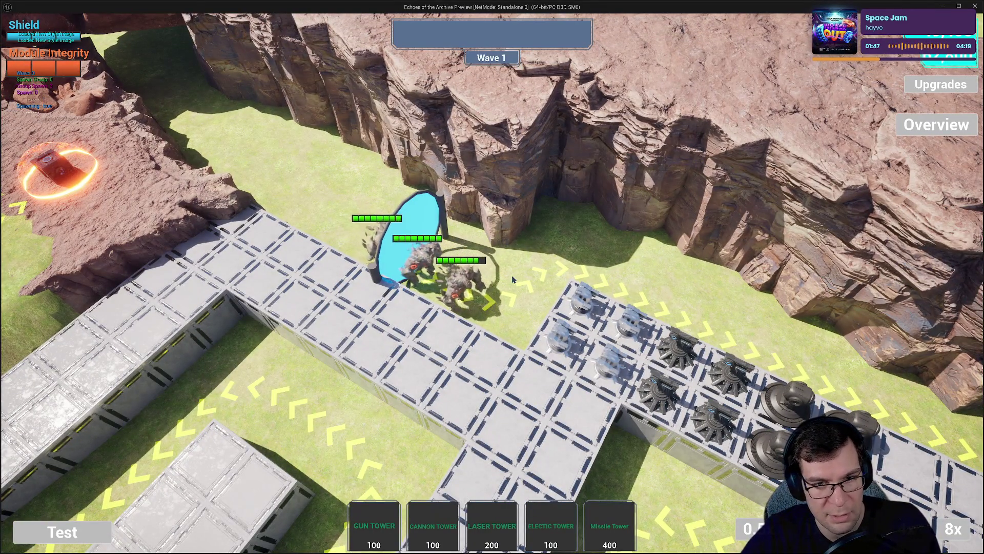
key("d")
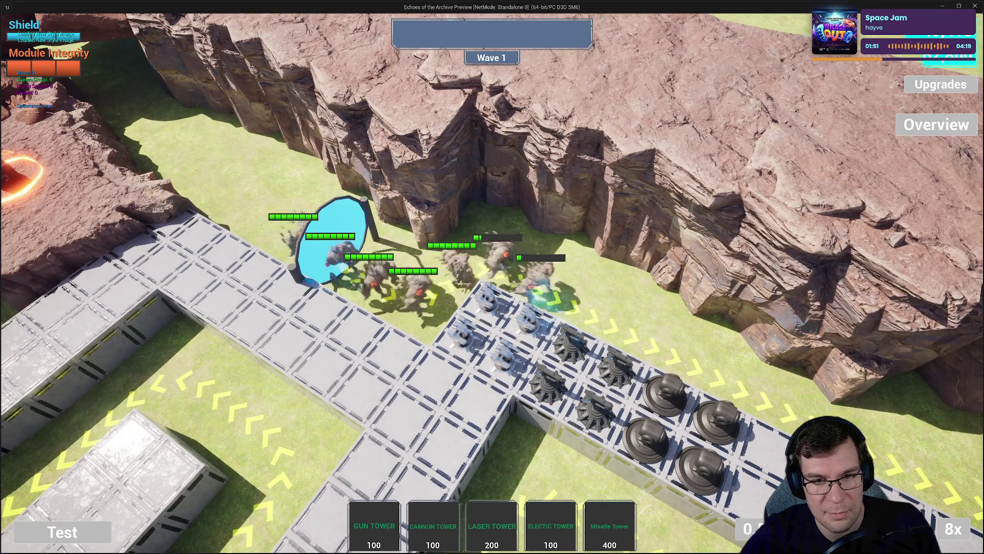
key("d")
key("s")
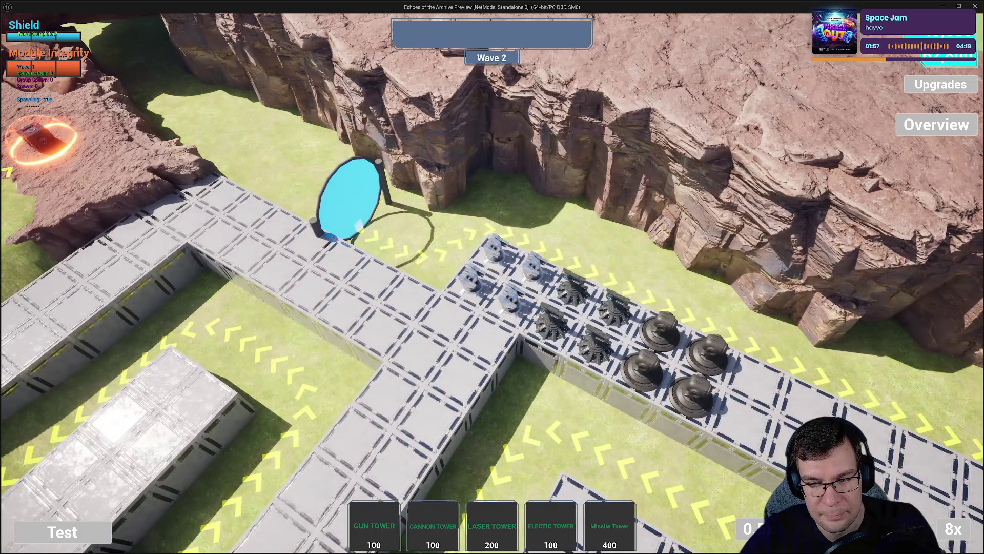
key("a")
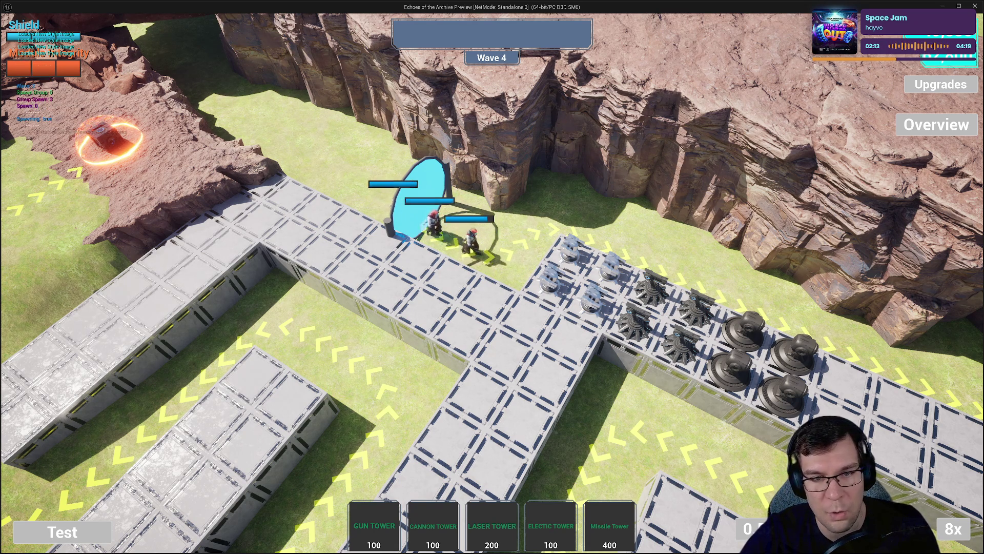
key("d")
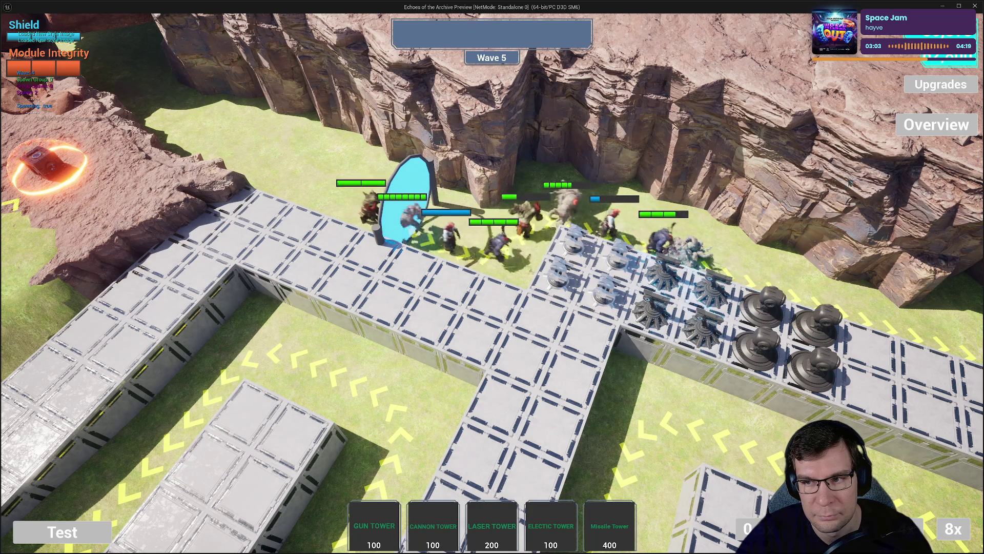
left_click(923, 125)
- Hide the tower stats, quit from Level Complete, and switch from BP_BaseEnemy's graph to Rider
key("d")
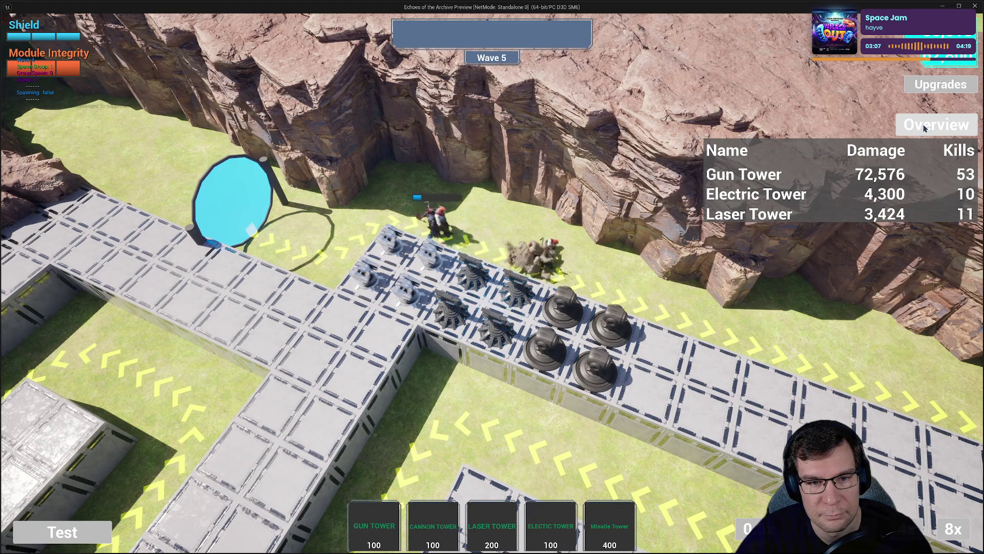
left_click(924, 126)
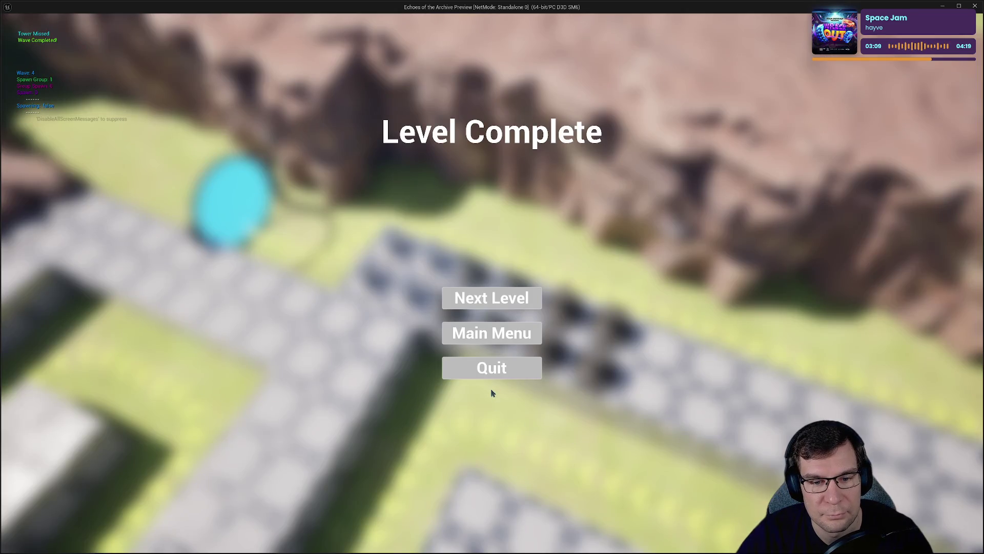
left_click(507, 373)
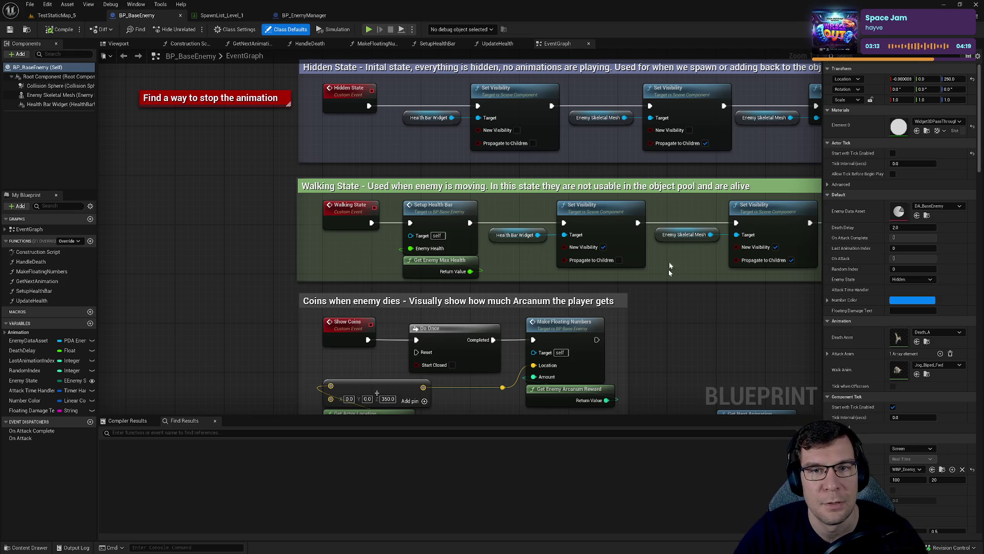
left_click_drag(469, 118, 217, 203)
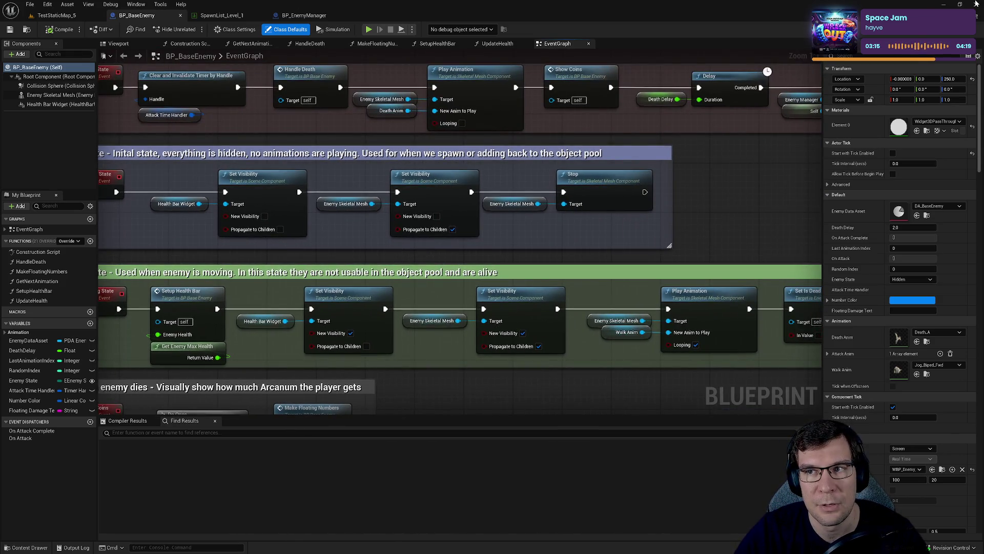
key("alt+Tab")
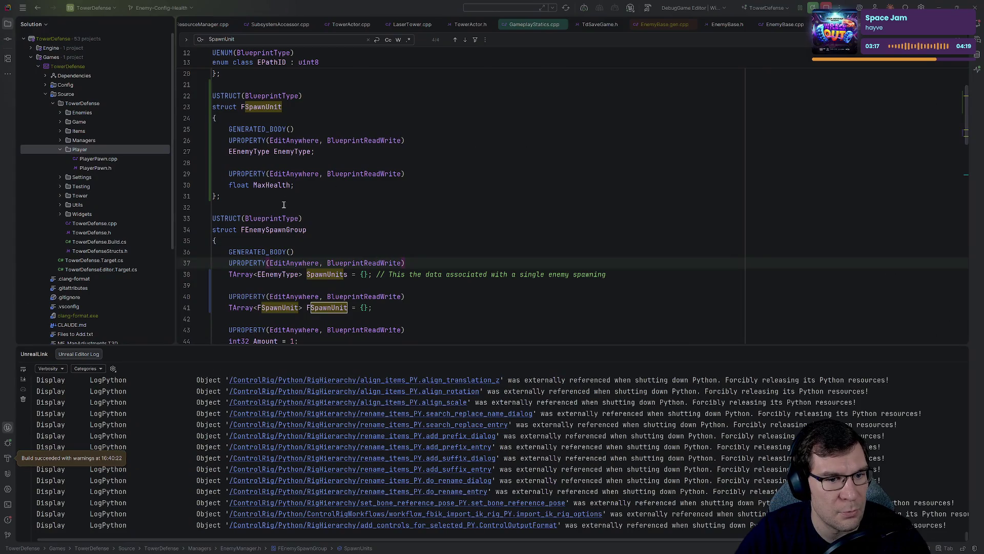
- Edit the SpawnUnits field and delete the old EEnemyType SpawnUnits array
left_click(283, 205)
left_click(312, 307)
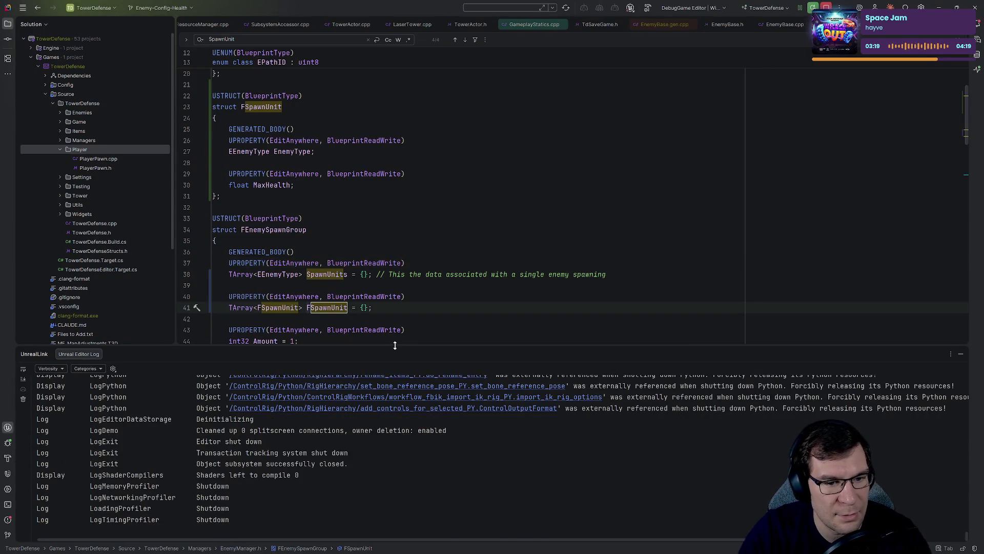
key("BackSpace")
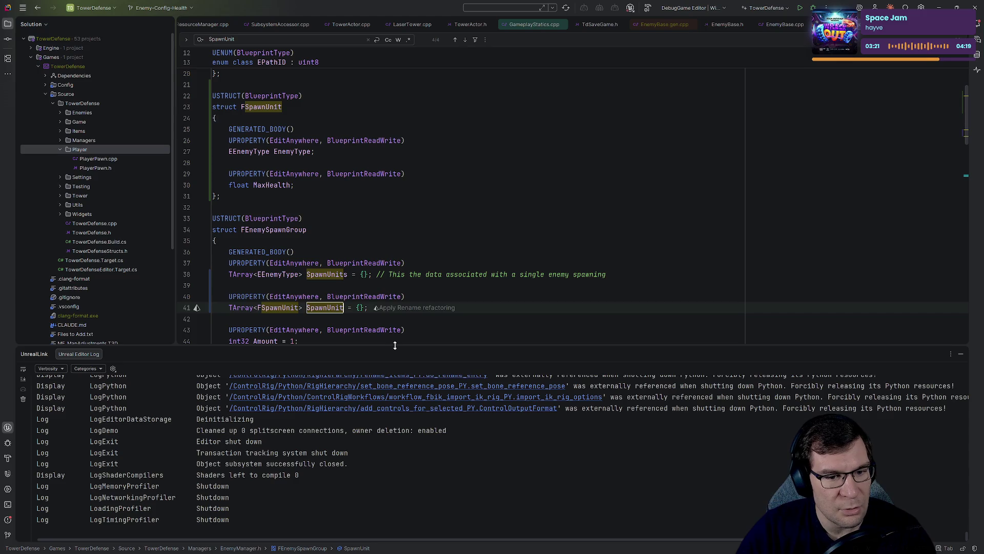
type("s")
key("Escape")
key("Up")
key("Up")
key("Up")
key("Up")
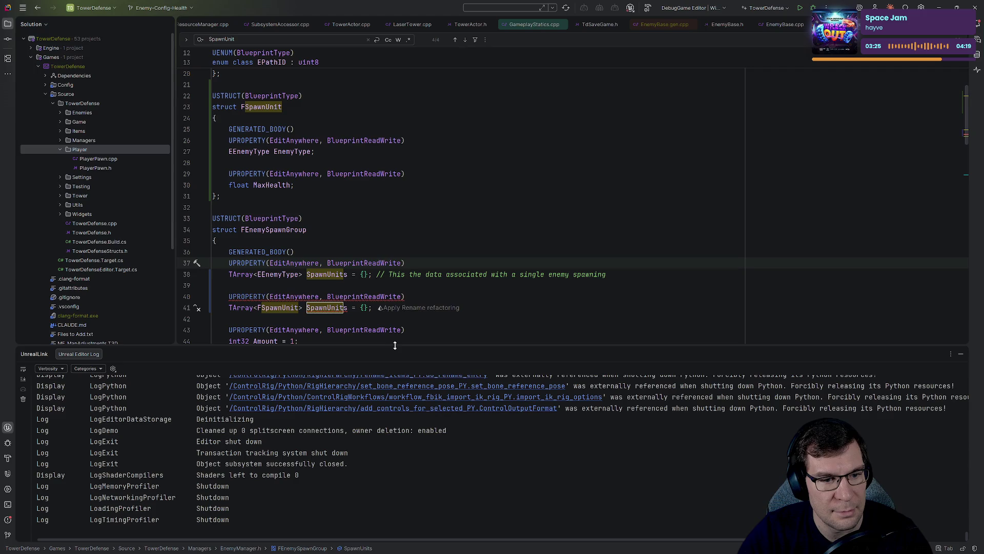
key("ctrl+y")
key("ctrl+y")
key("ctrl+y")
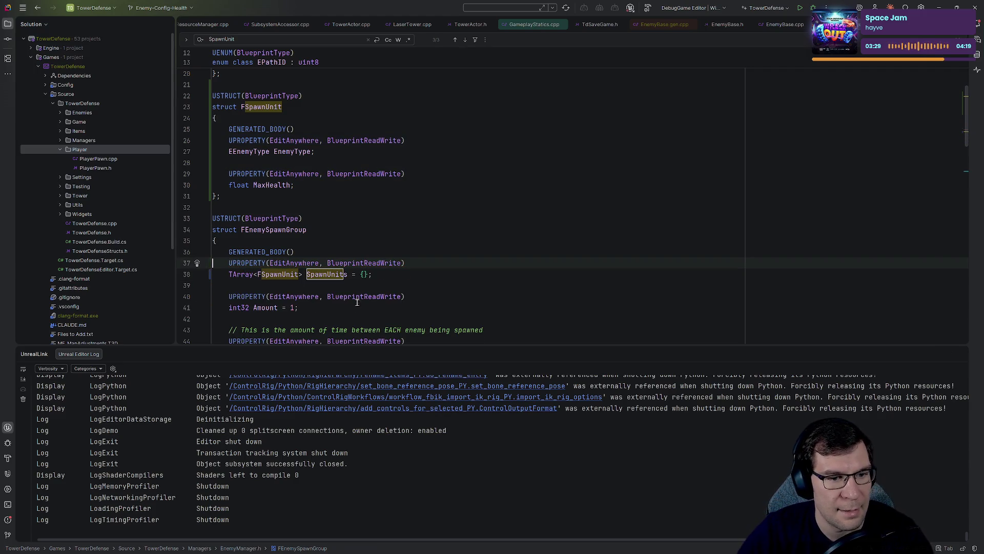
- Rename FSpawnUnit to FSpawnUnits on line 38 and in the struct declaration
left_click(297, 279)
type("s")
left_click(282, 107)
type("s")
key("Down")
key("Down")
key("Down")
key("End")
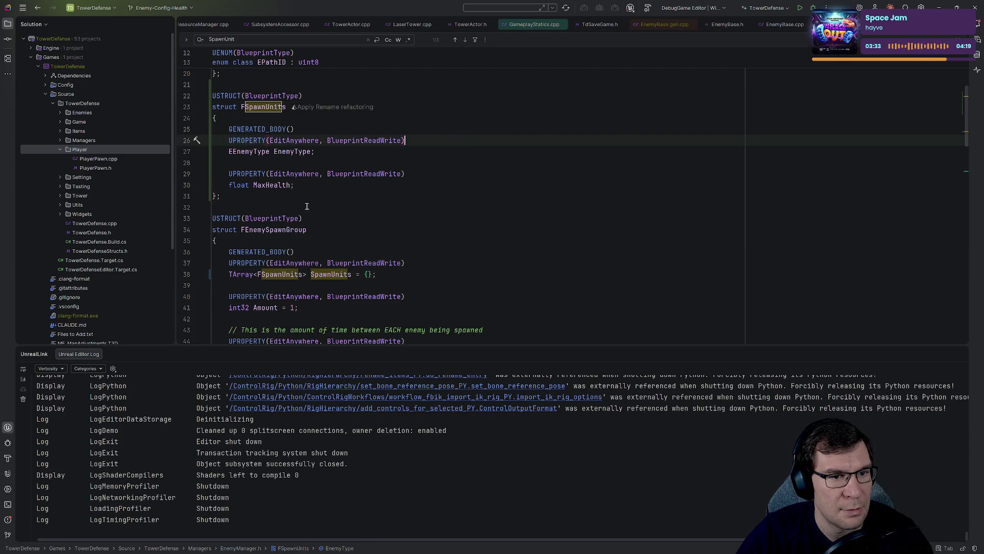
left_click(313, 152)
scroll(411, 171, "up", 5)
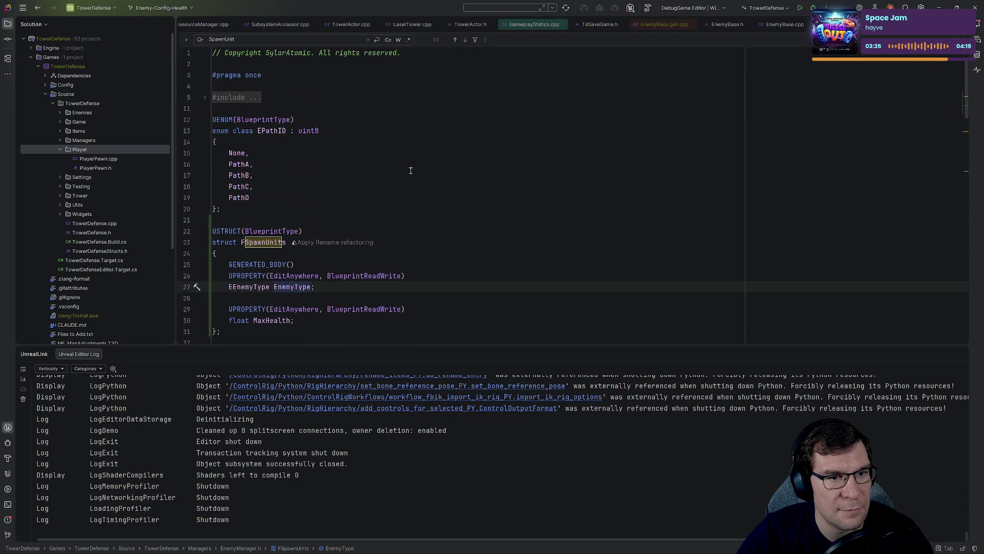
left_click(248, 164)
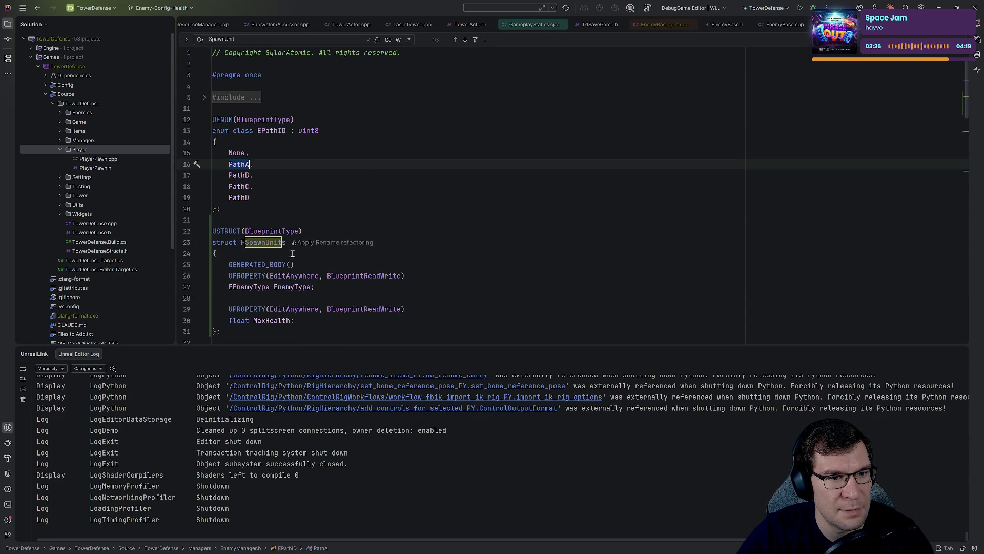
- Give EnemyType the default value EEnemyType::EnemyA
left_click(311, 287)
type("= ")
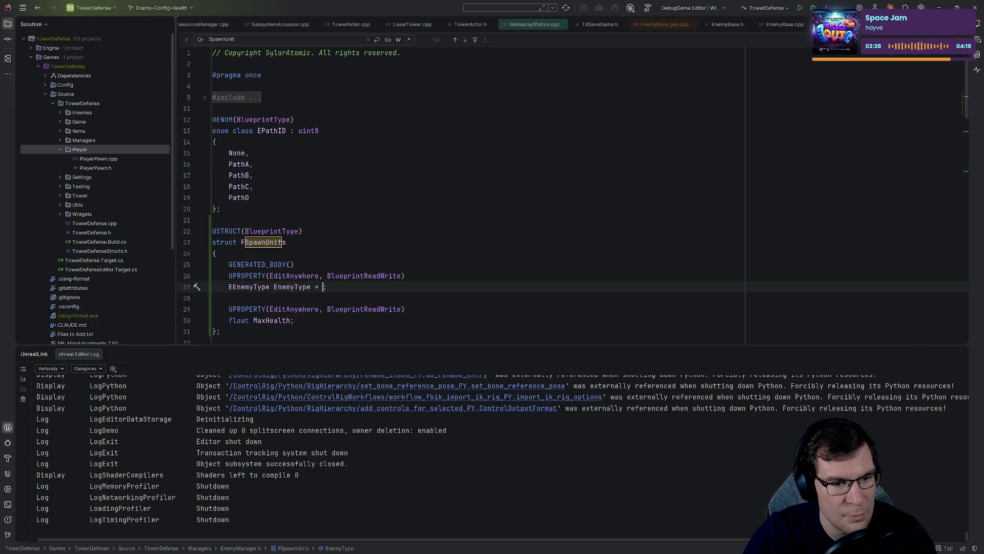
type("E")
key("Return")
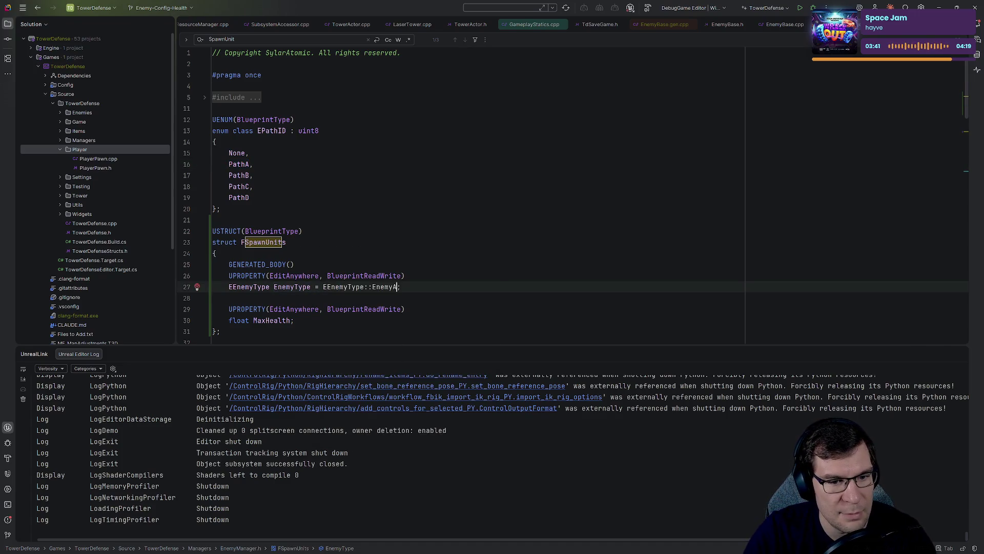
- Give MaxHealth a default of 500.f and scroll through the file to review it
key("Down")
key("Down")
key("Down")
key("Left")
type("=")
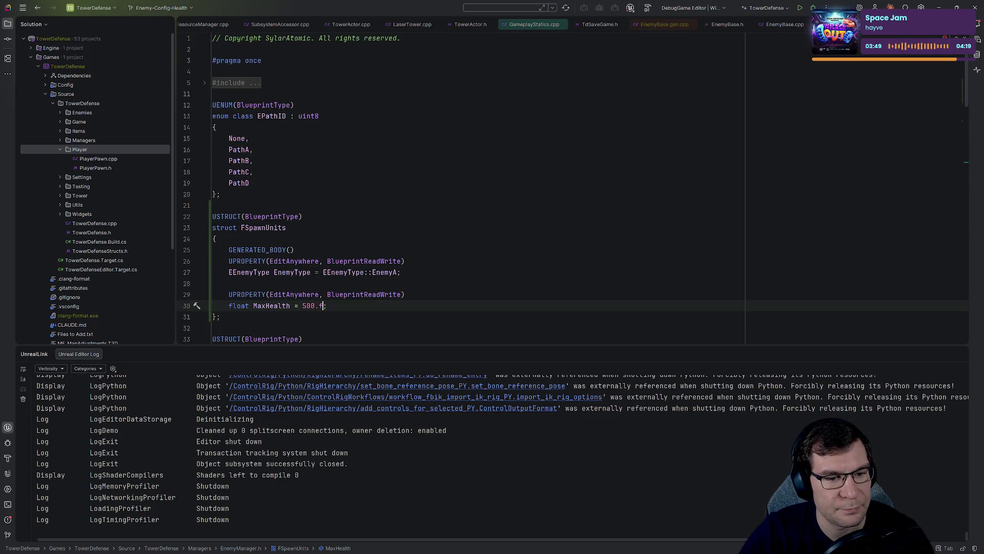
scroll(351, 228, "down", 8)
left_click(352, 228)
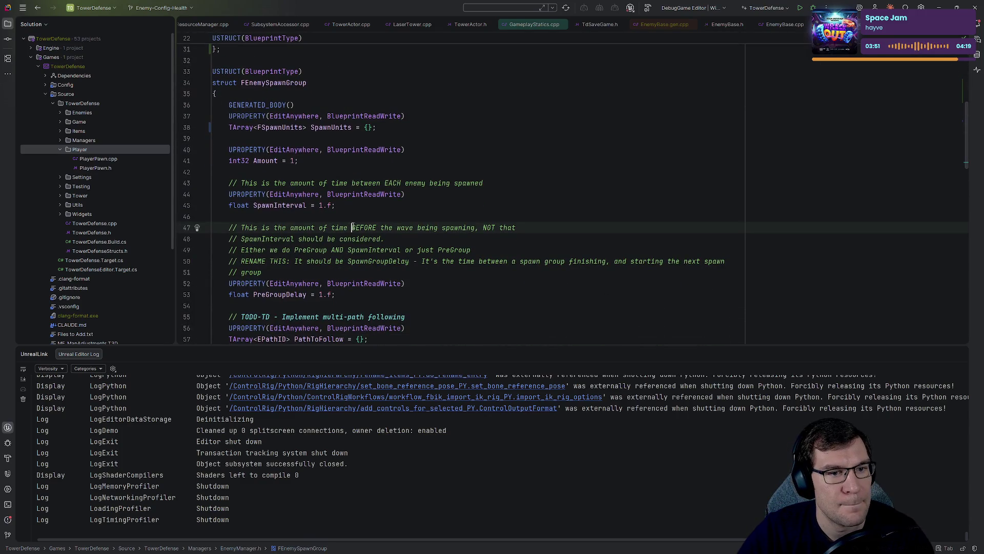
scroll(359, 224, "down", 3)
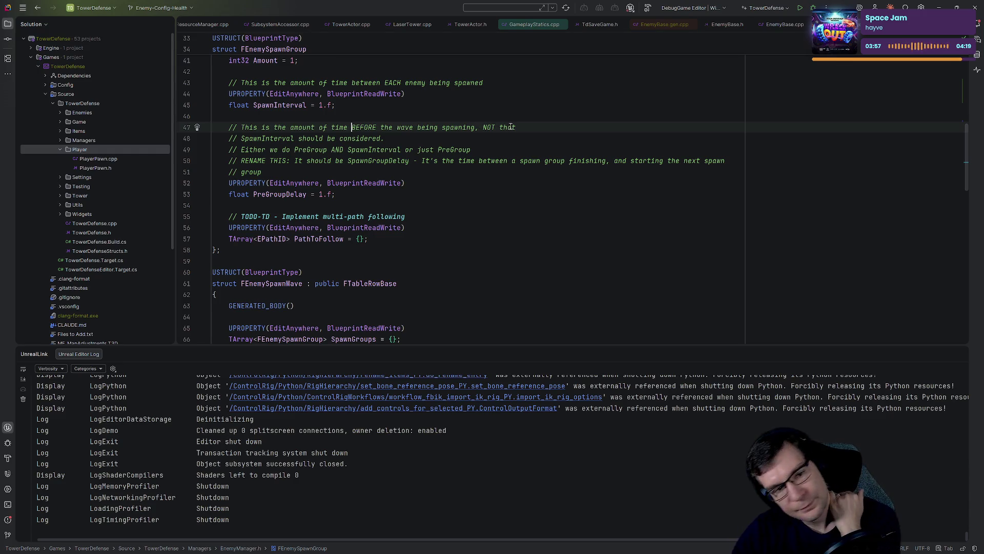
scroll(502, 237, "up", 5)
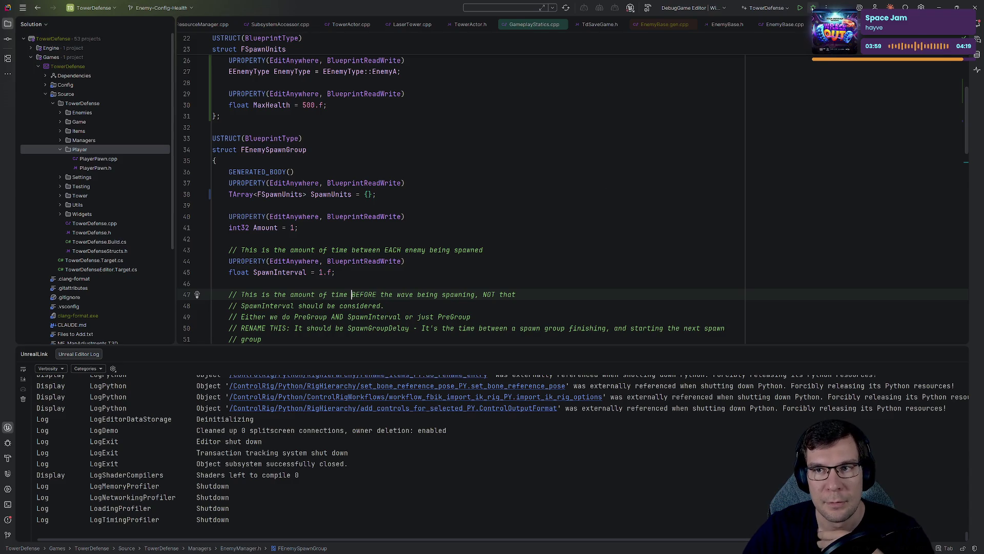
scroll(462, 259, "up", 3)
scroll(464, 257, "up", 2)
scroll(469, 251, "up", 3)
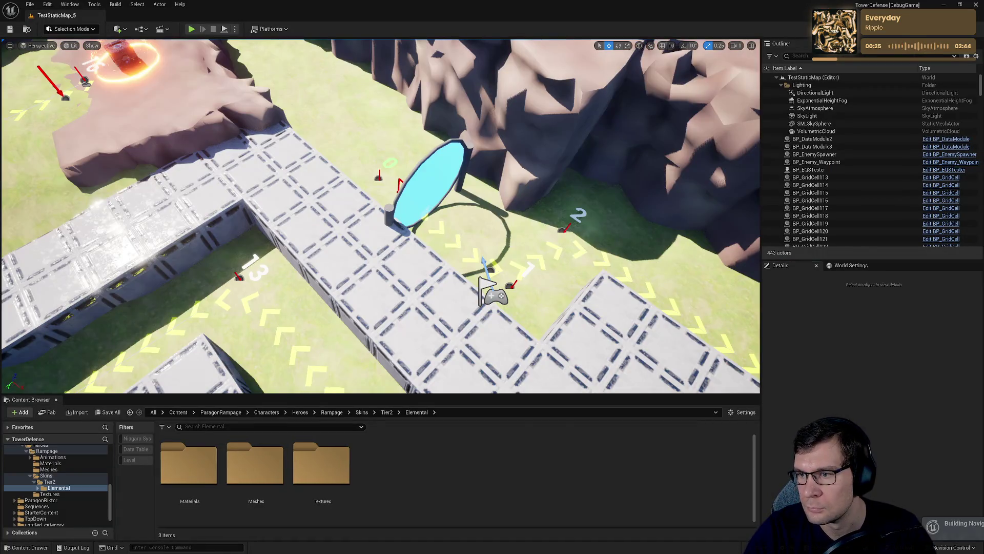
- Return to the relaunched editor on TestStaticMap_5 and restore the previously open asset editors
key("alt+Tab")
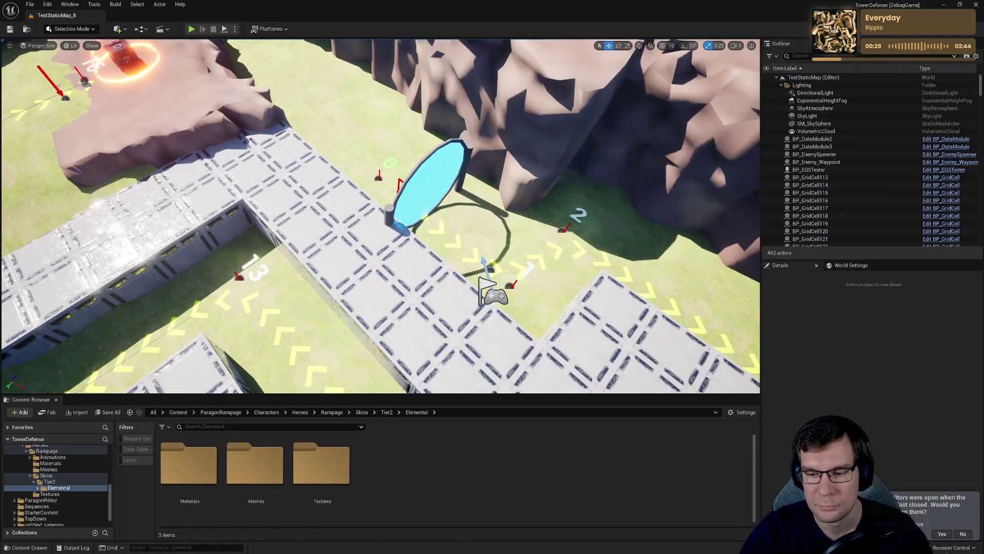
left_click(941, 534)
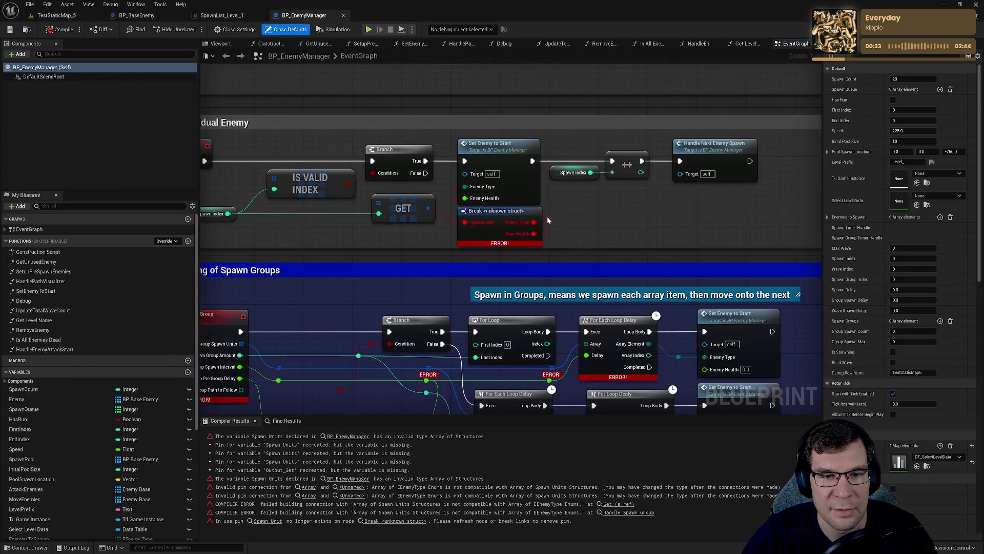
- Navigate to BP_EnemyManager's Set Timer by Event section and select the Enemies to Spawn SET node
left_click_drag(508, 214, 555, 233)
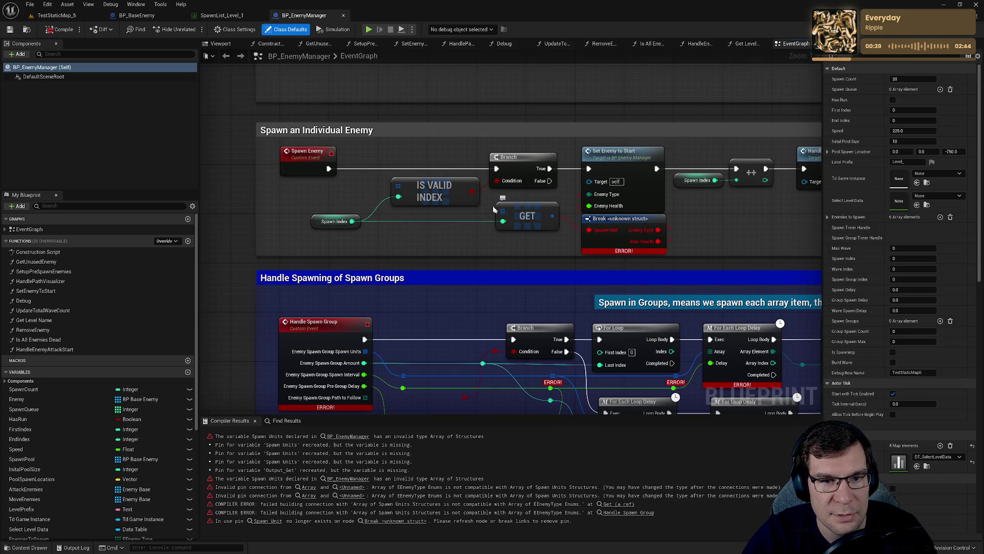
left_click_drag(555, 220, 691, 272)
scroll(597, 237, "down", 5)
scroll(508, 233, "up", 3)
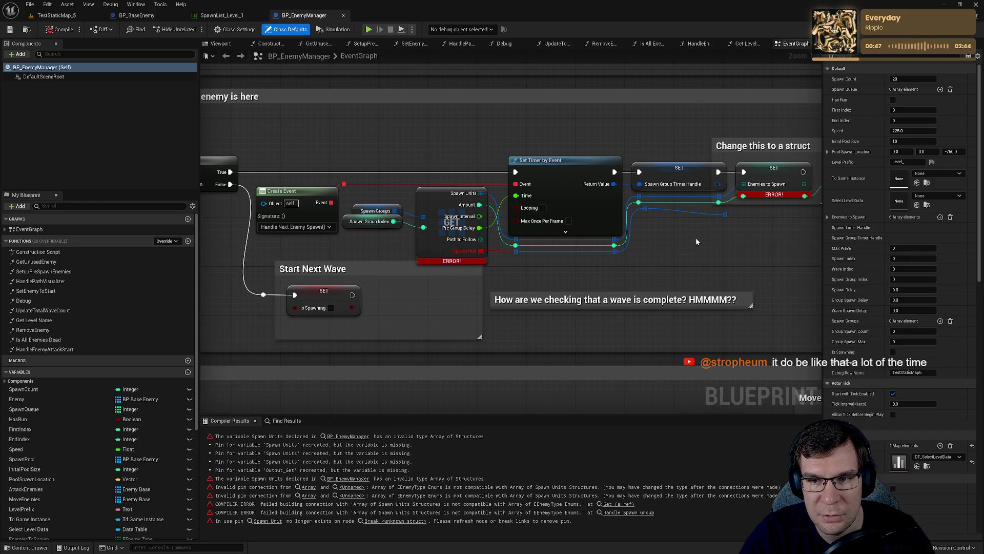
left_click_drag(696, 238, 593, 253)
left_click(661, 200)
mouse_move(640, 231)
left_mouse_down()
mouse_move(728, 217)
mouse_move(680, 219)
left_mouse_up()
scroll(78, 481, "down", 5)
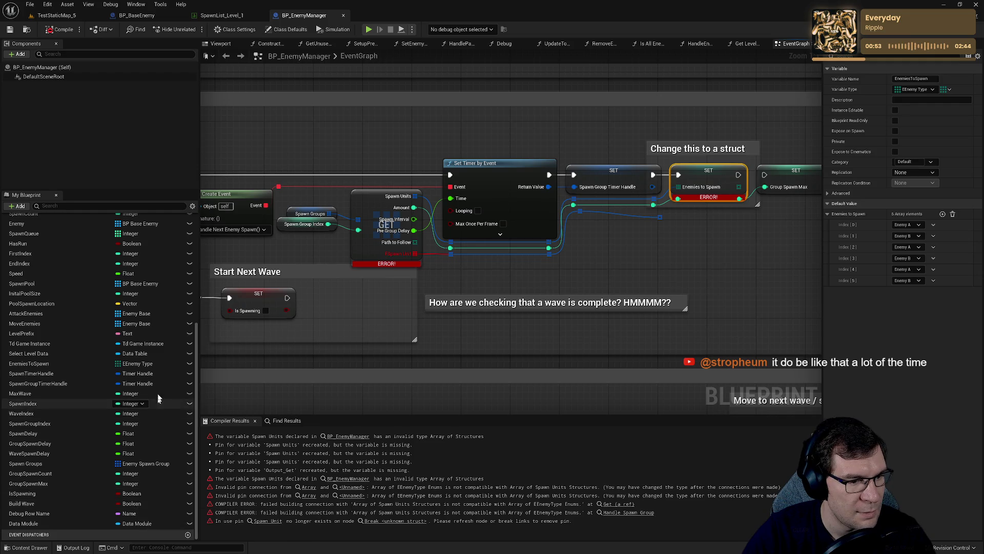
- Search the EnemiesToSpawn type picker for FSpawn, which finds no match
left_click(159, 363)
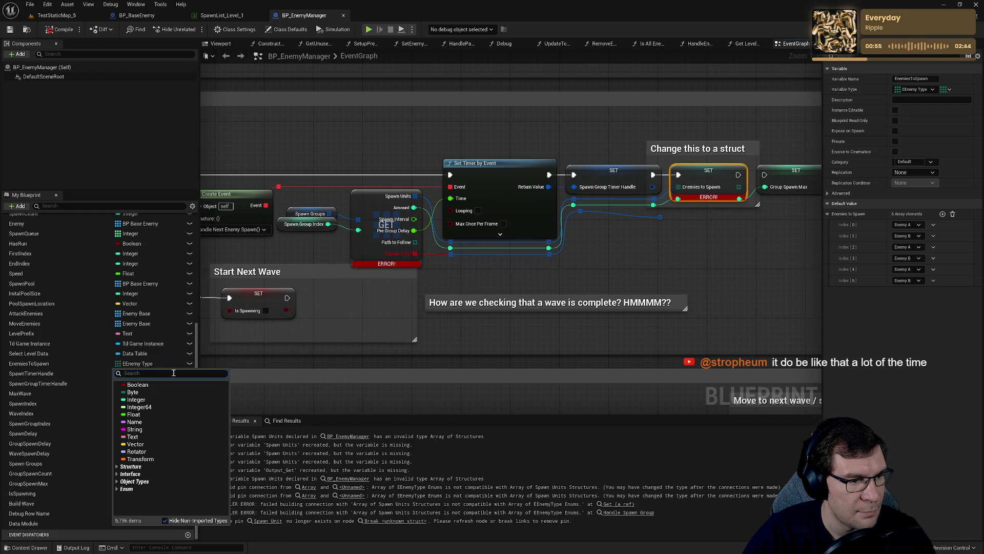
type("FS")
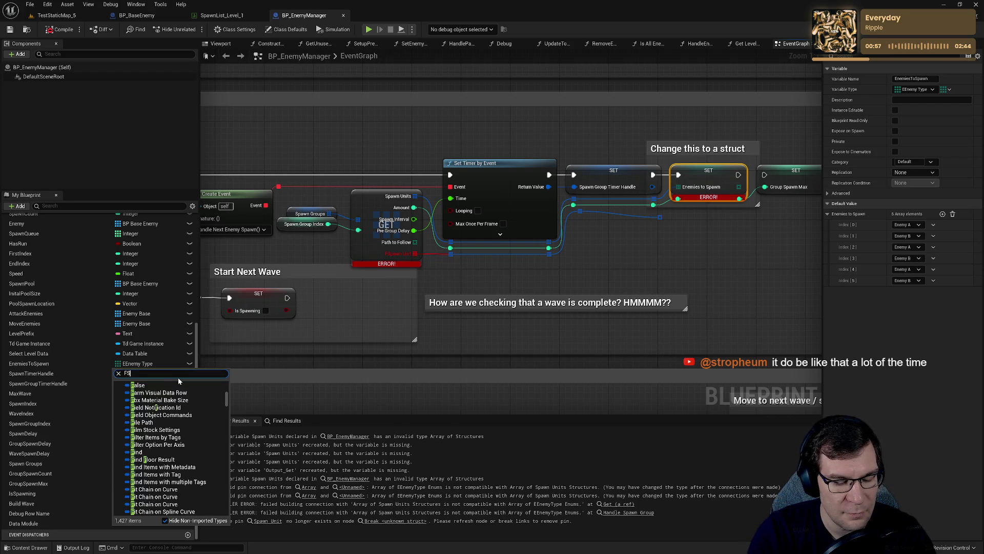
type("pawn")
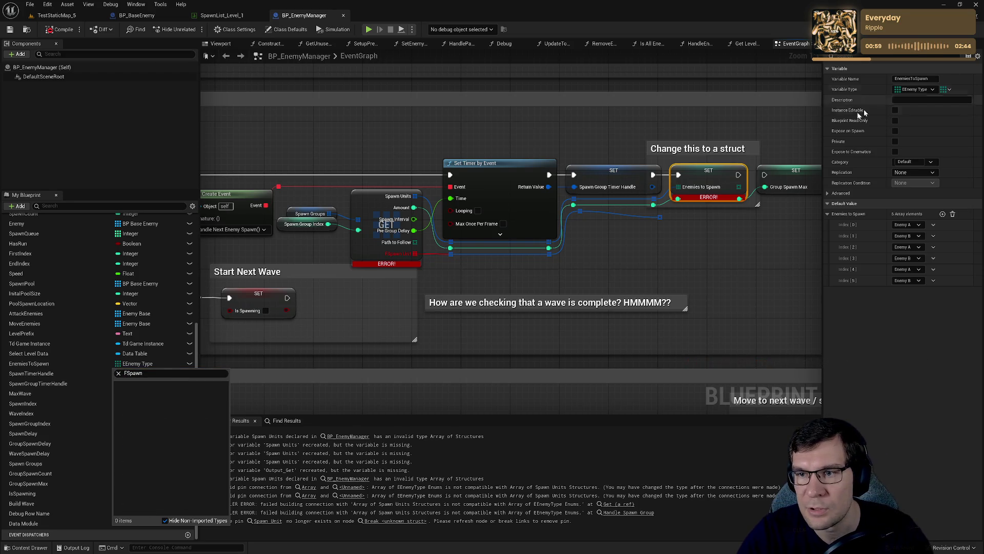
left_click(904, 93)
type("F")
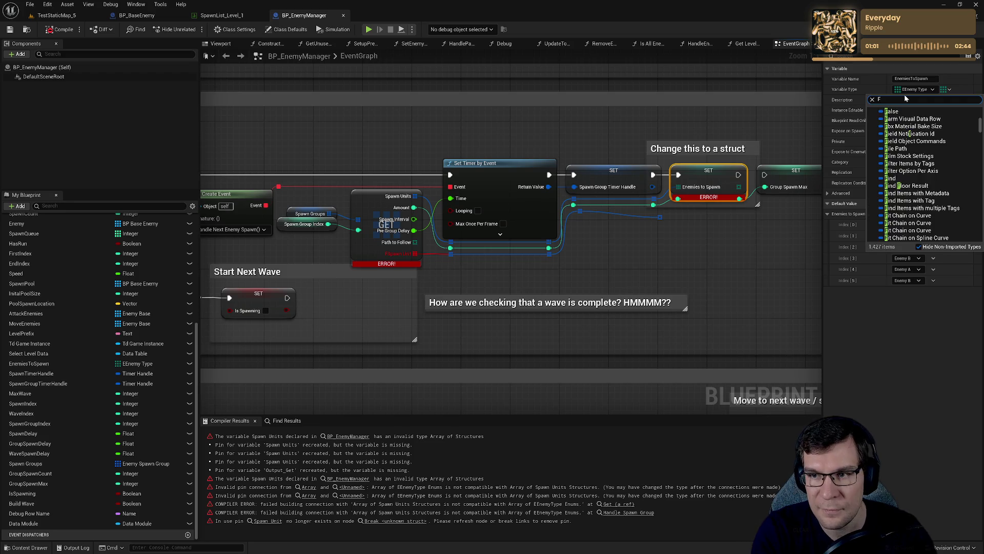
type("Spawn")
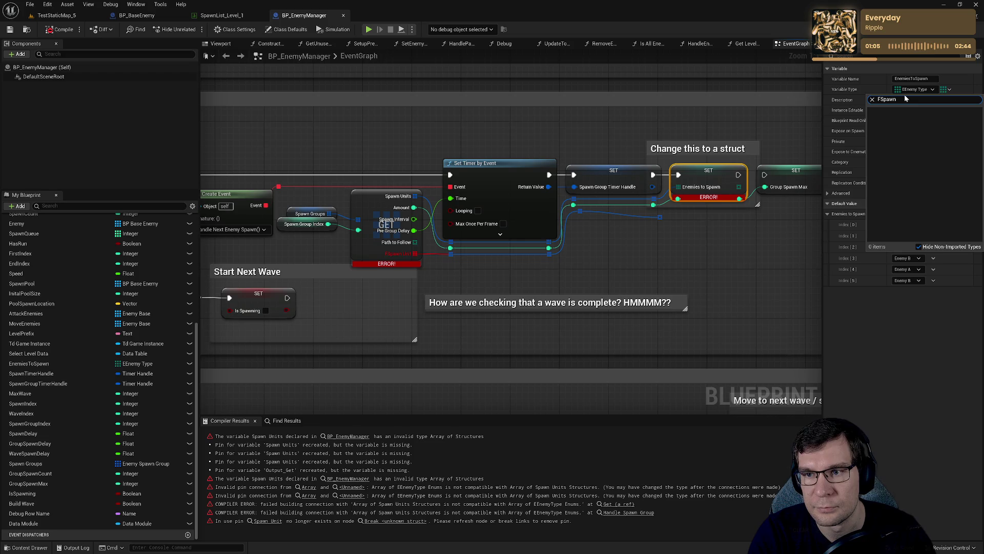
left_click(548, 274)
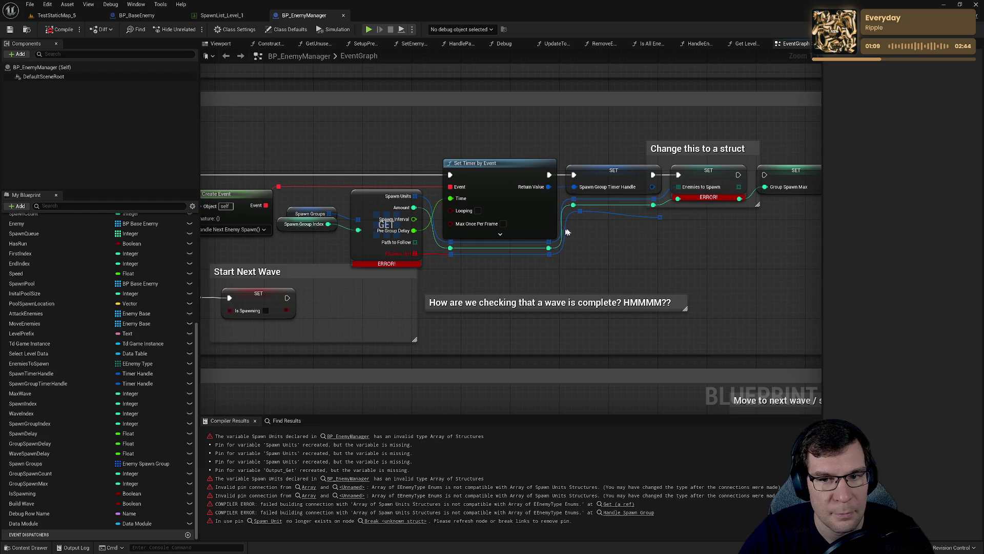
- Promote the Enemies to Spawn pin to a new NewVar variable and place its SET node below
right_click(656, 201)
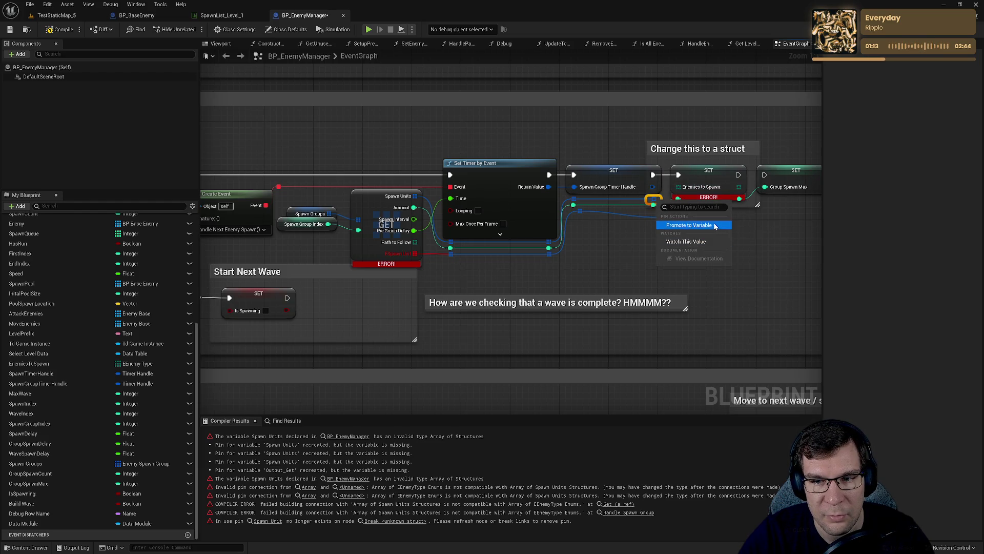
left_click(686, 224)
left_click_drag(820, 206, 687, 232)
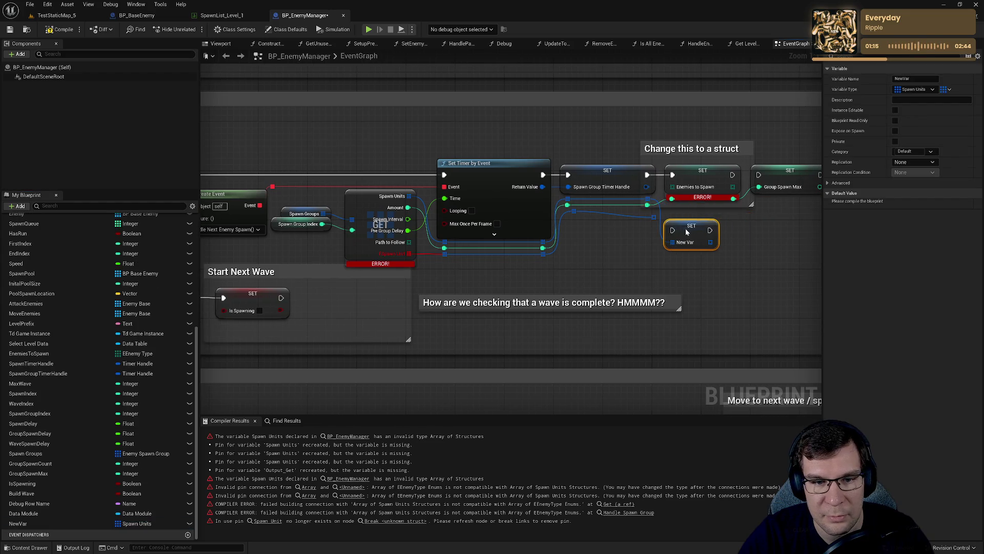
left_click(613, 233)
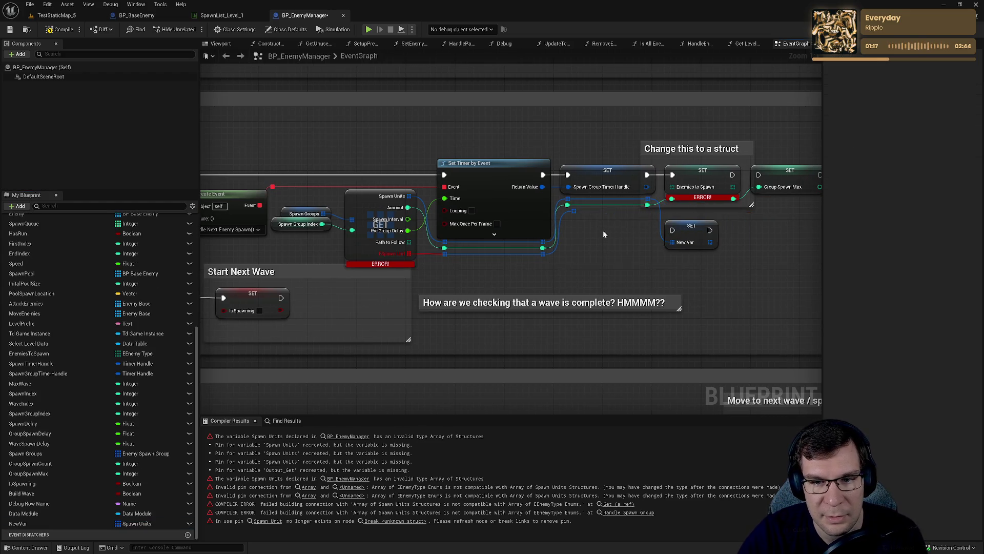